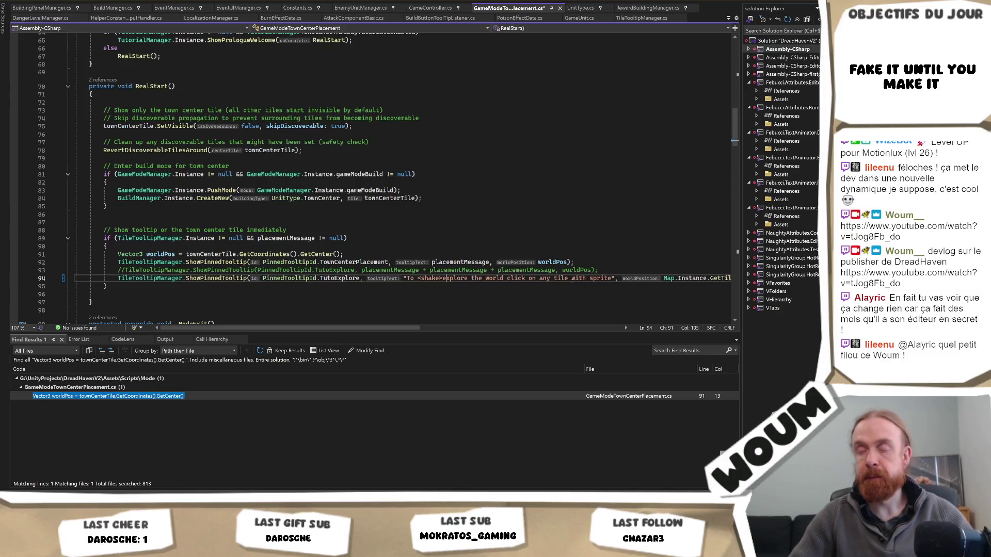
# Add </shake> after 'explore' on line 94, save the script, and switch back to Unity
pyautogui.write('</shake')
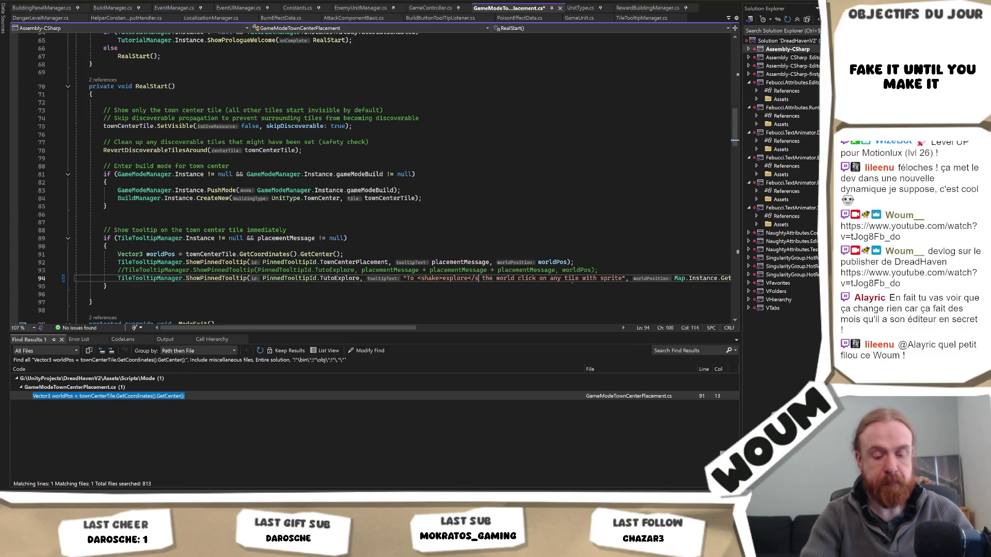
pyautogui.write('>')
pyautogui.hotkey('ctrl', 's')
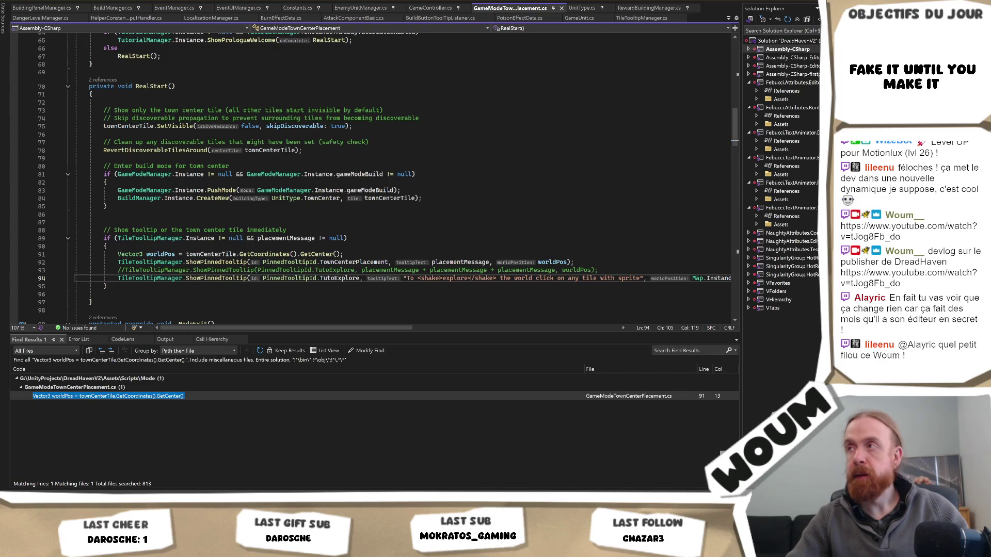
pyautogui.hotkey('alt', 'Tab')
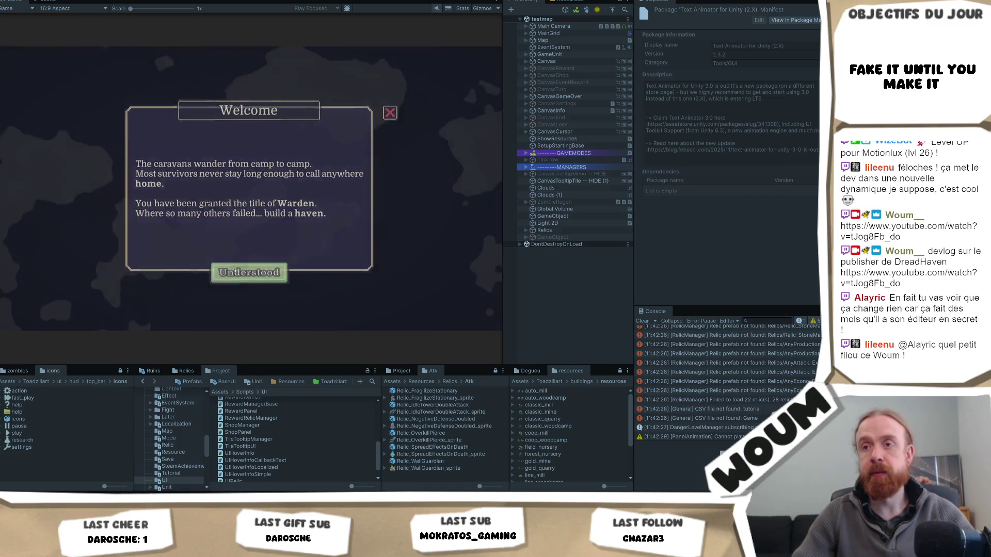
# Dismiss the welcome message and select TextTooltip under TileTooltip(Clone) in the Hierarchy
pyautogui.click(230, 266)
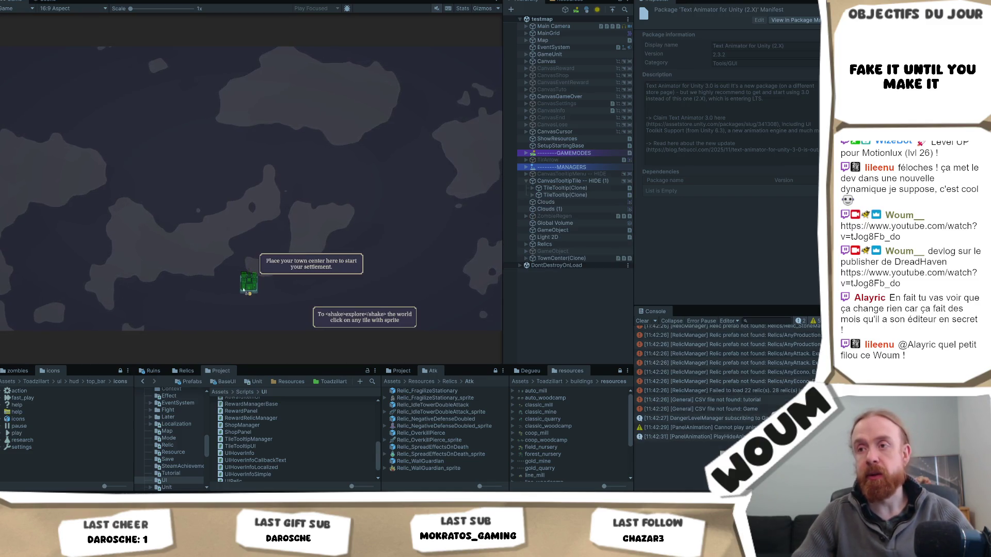
pyautogui.click(559, 196)
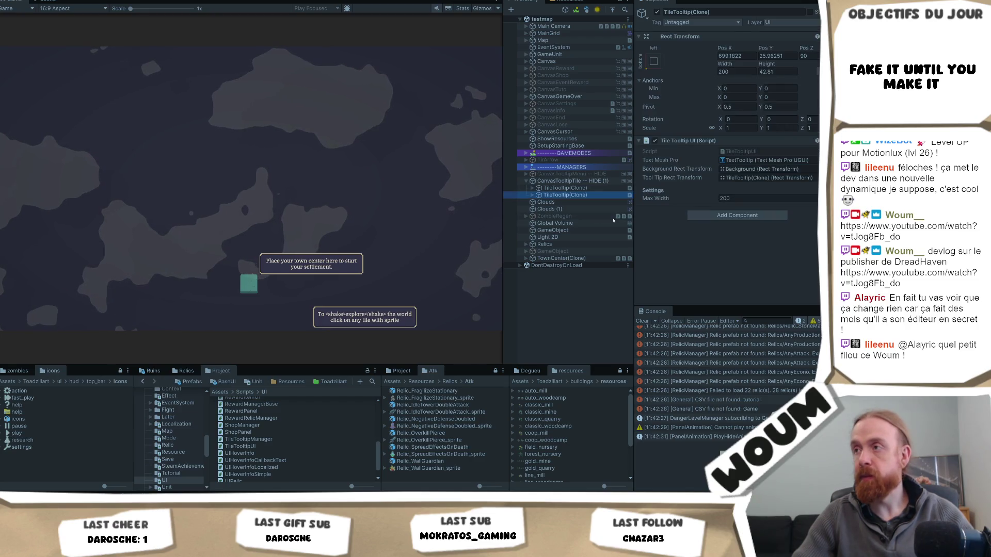
pyautogui.click(533, 195)
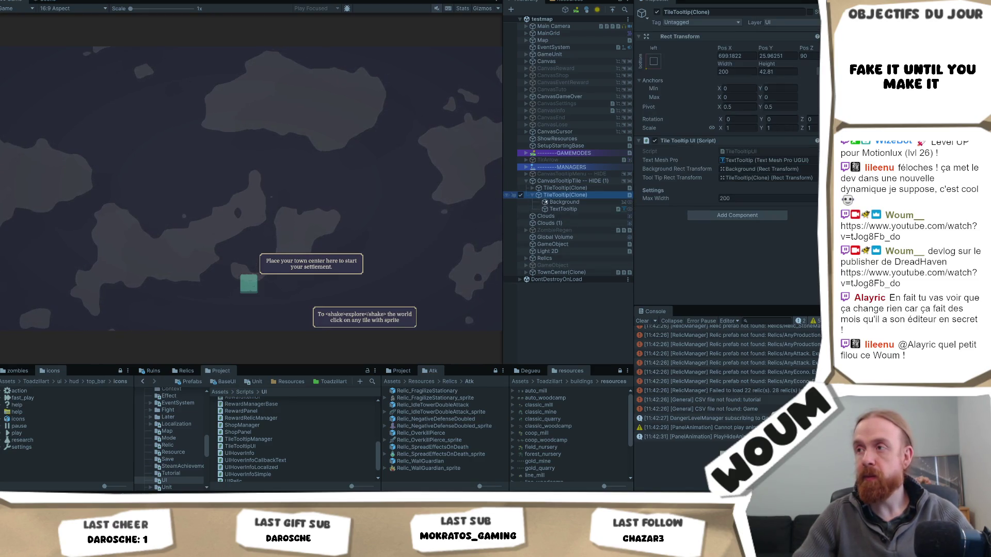
pyautogui.click(571, 209)
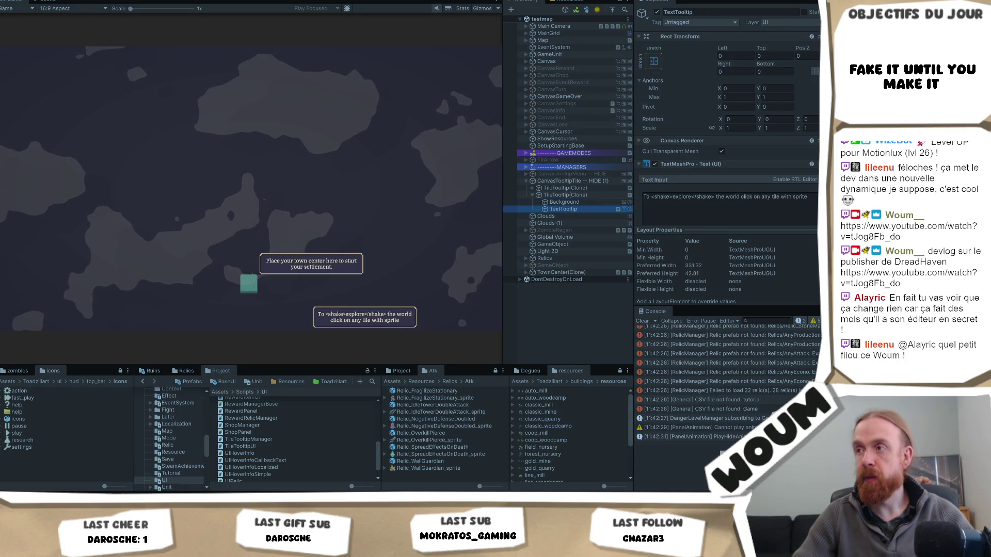
pyautogui.scroll(-6, 788, 202)
pyautogui.scroll(-10, 788, 201)
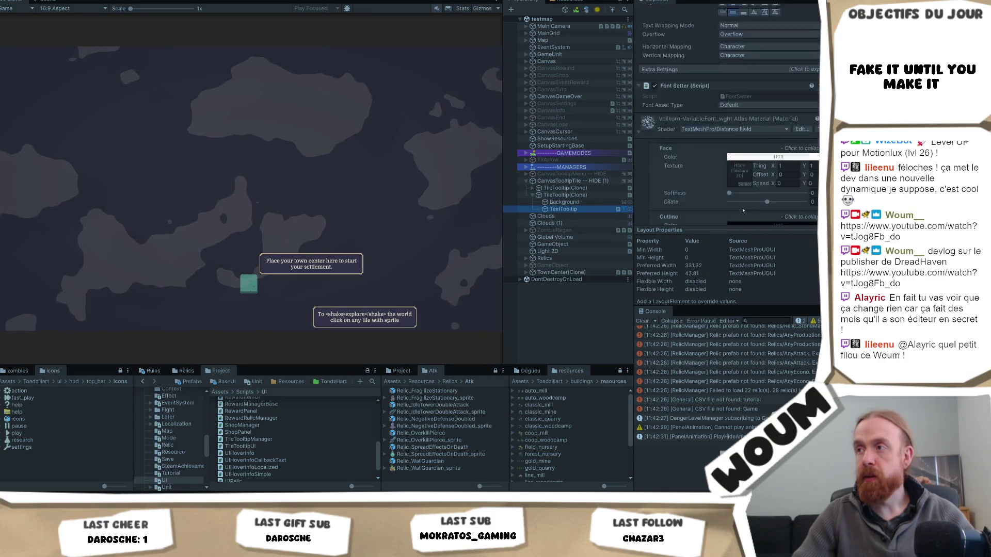
pyautogui.scroll(-3, 739, 199)
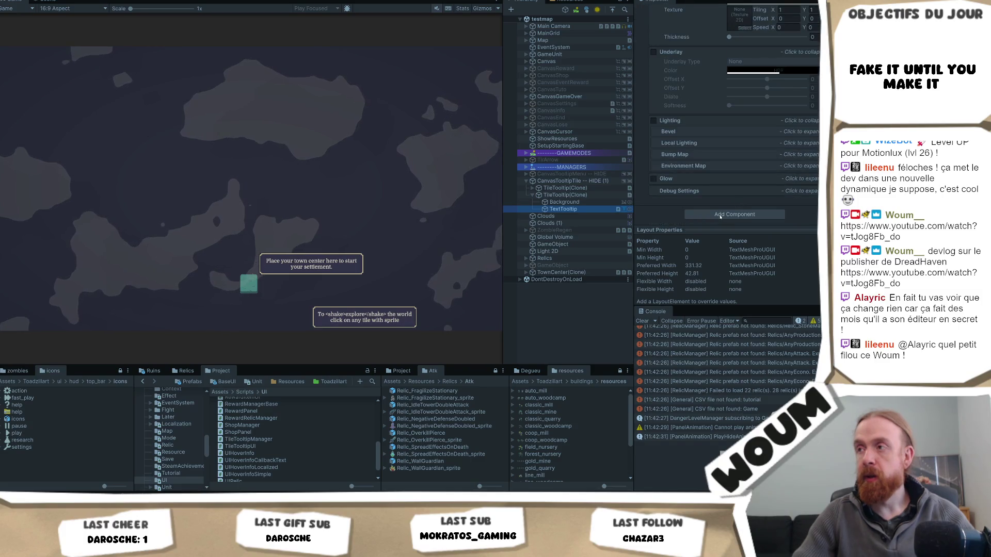
# Search Add Component for 'animat', then 'text', and close it without adding anything
pyautogui.click(724, 215)
pyautogui.write('animat')
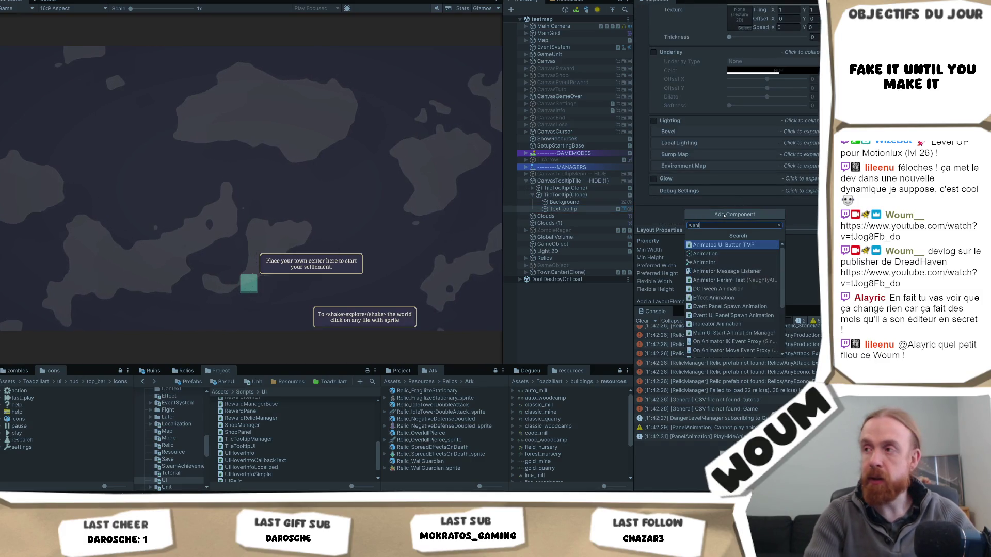
pyautogui.press('BackSpace')
pyautogui.press('BackSpace')
pyautogui.press('BackSpace')
pyautogui.write('text')
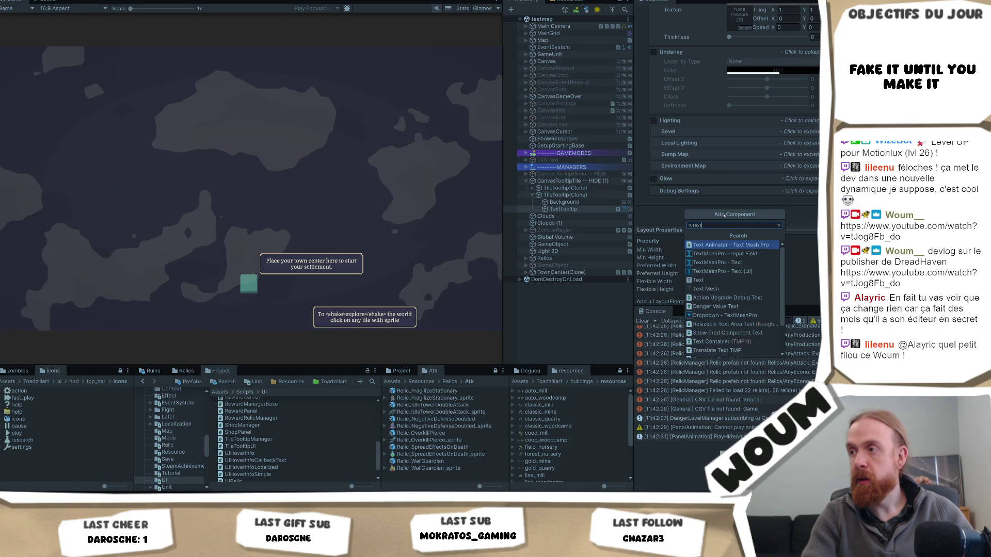
pyautogui.scroll(-2, 739, 250)
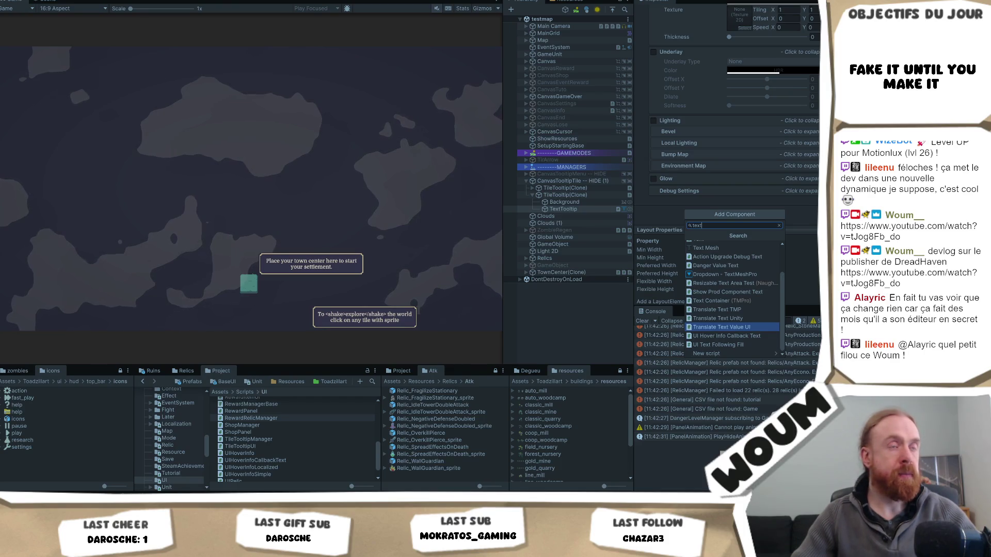
pyautogui.press('Escape')
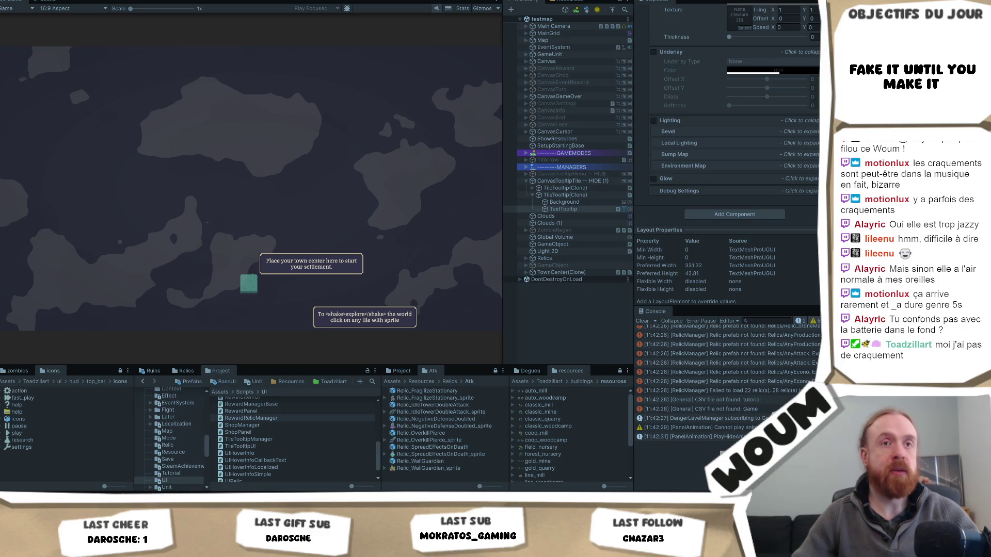
pyautogui.moveTo(336, 253)
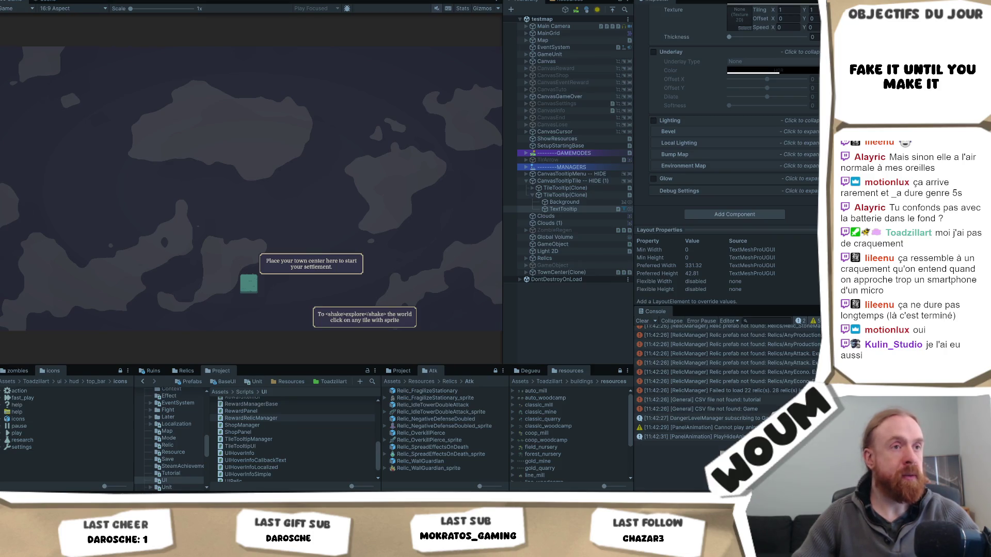
# Add Text Animator - Text Mesh Pro to the tooltip text, then stop the game and select CanvasTooltipTile
pyautogui.click(752, 216)
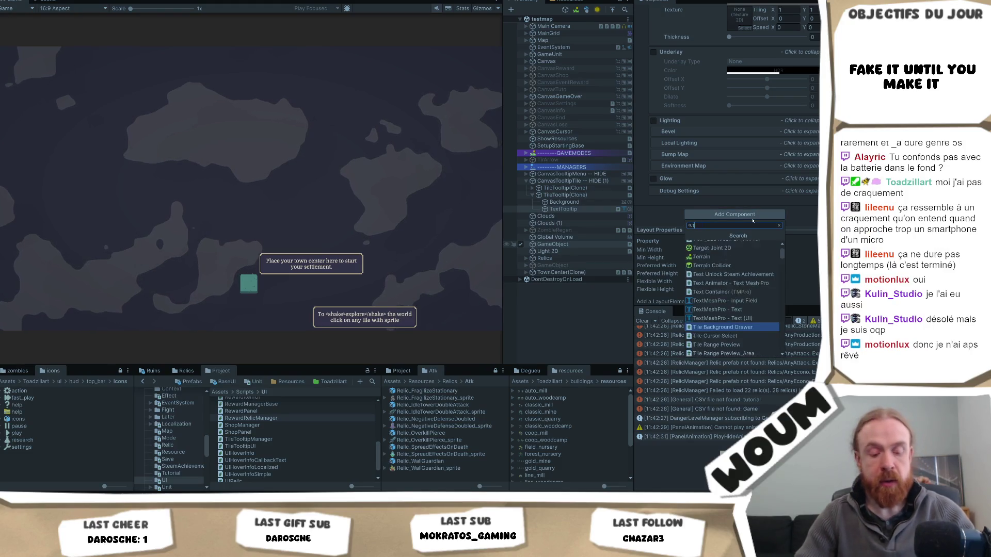
pyautogui.write('text an')
pyautogui.press('Down')
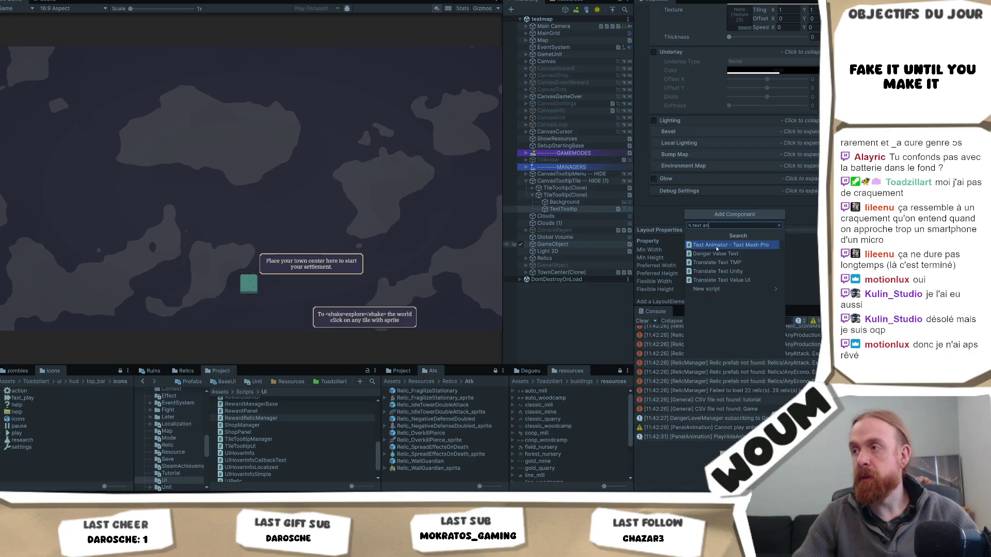
pyautogui.press('Return')
pyautogui.scroll(-2, 743, 175)
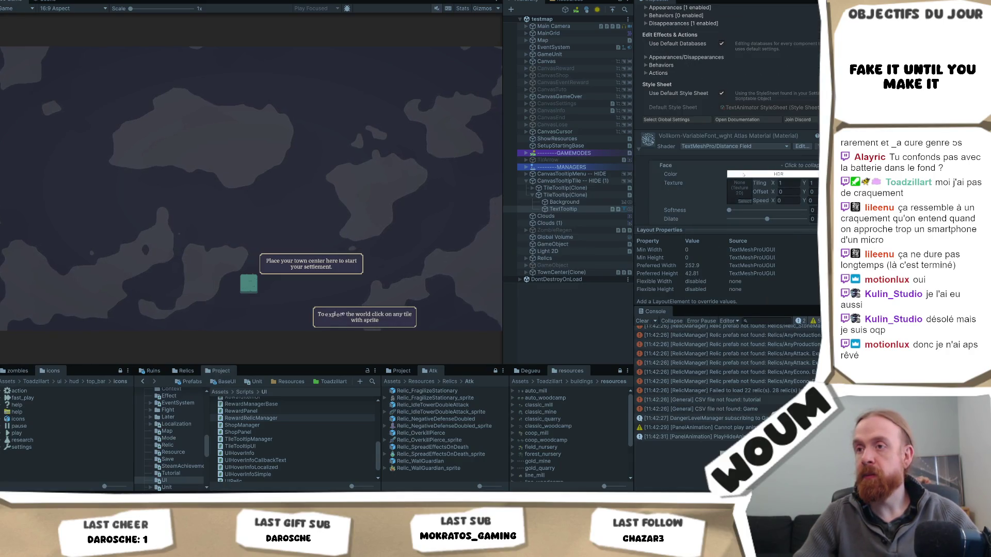
pyautogui.scroll(3, 680, 175)
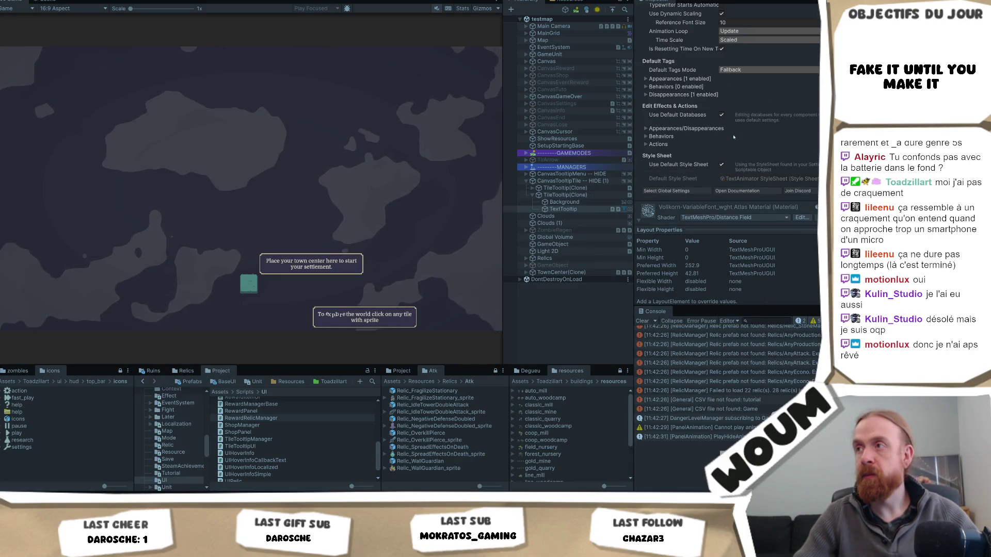
pyautogui.scroll(2, 743, 150)
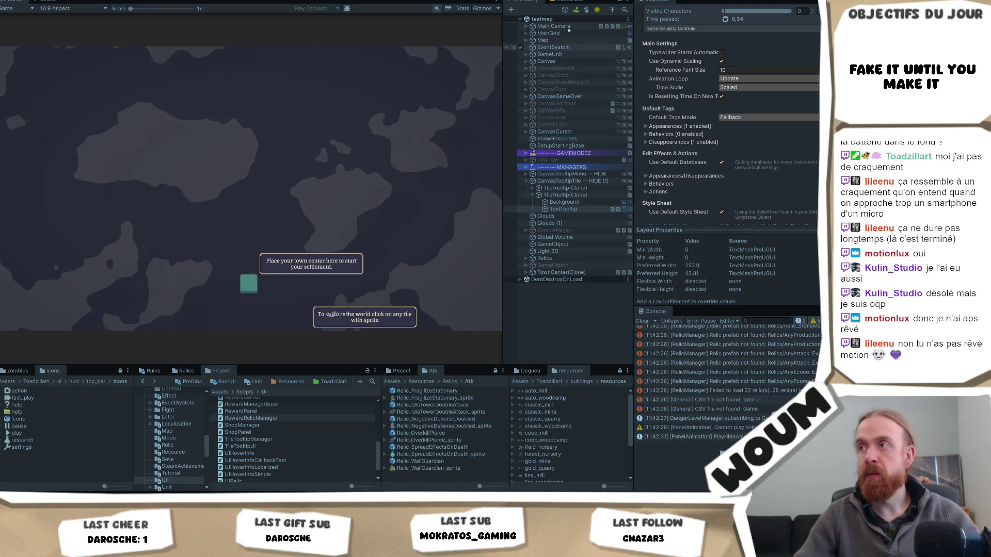
pyautogui.hotkey('ctrl', 'p')
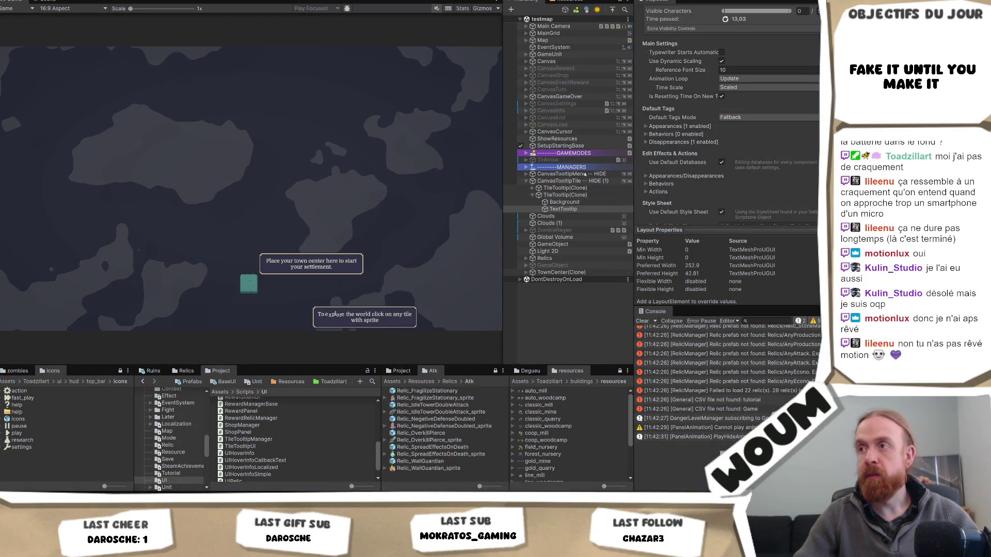
pyautogui.click(567, 181)
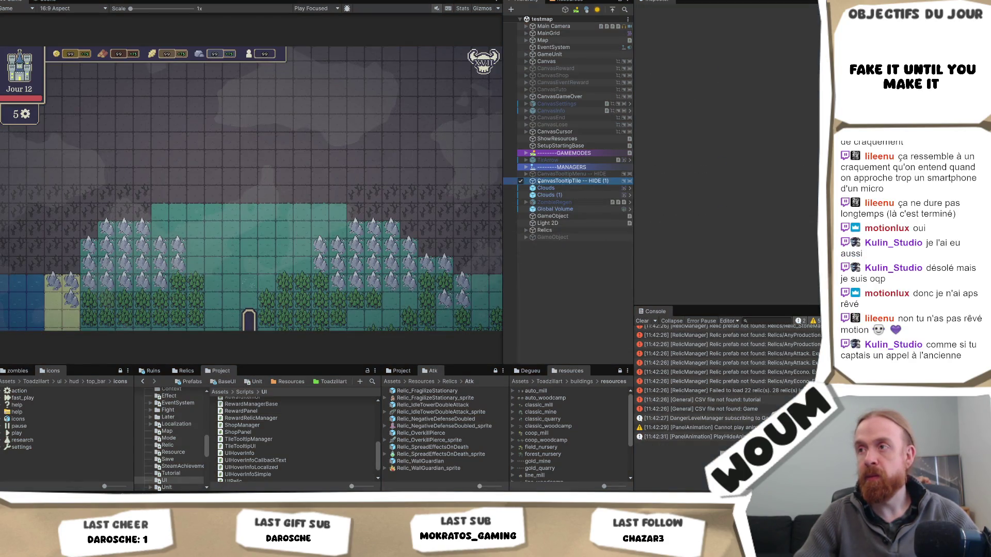
# Select CanvasTooltipMenu, then expand GAMEMODES, MANAGERS and Base in the Hierarchy
pyautogui.click(568, 174)
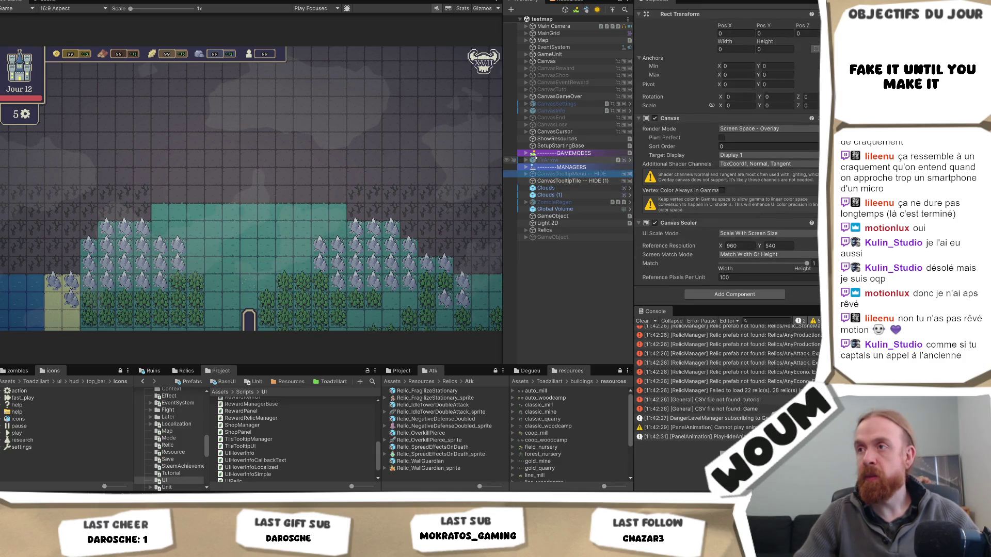
pyautogui.click(526, 154)
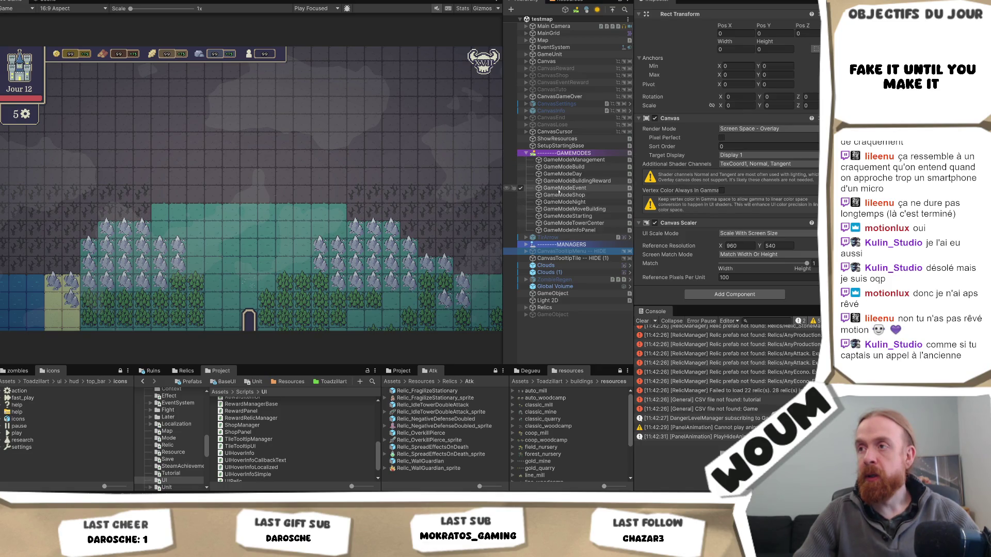
pyautogui.click(526, 245)
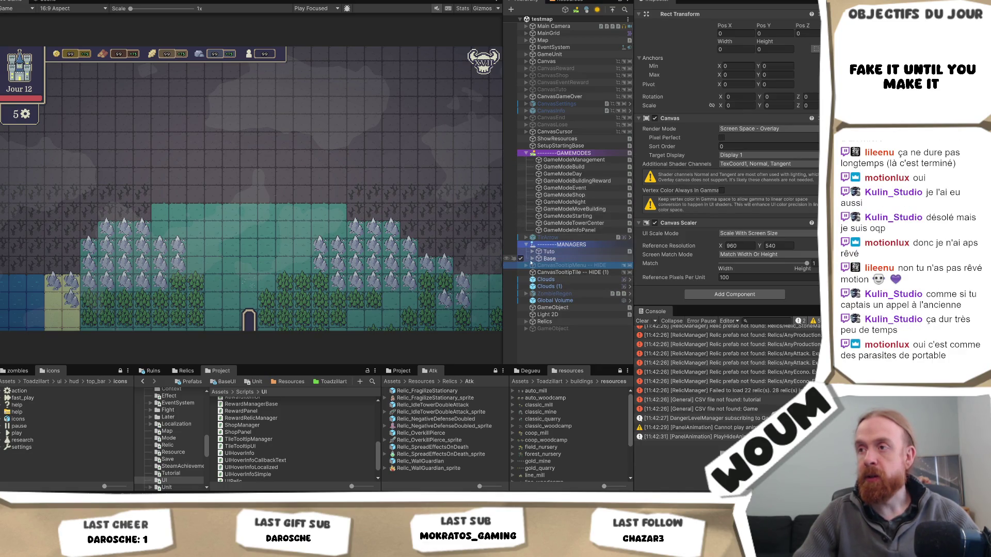
pyautogui.click(533, 259)
pyautogui.scroll(-3, 570, 299)
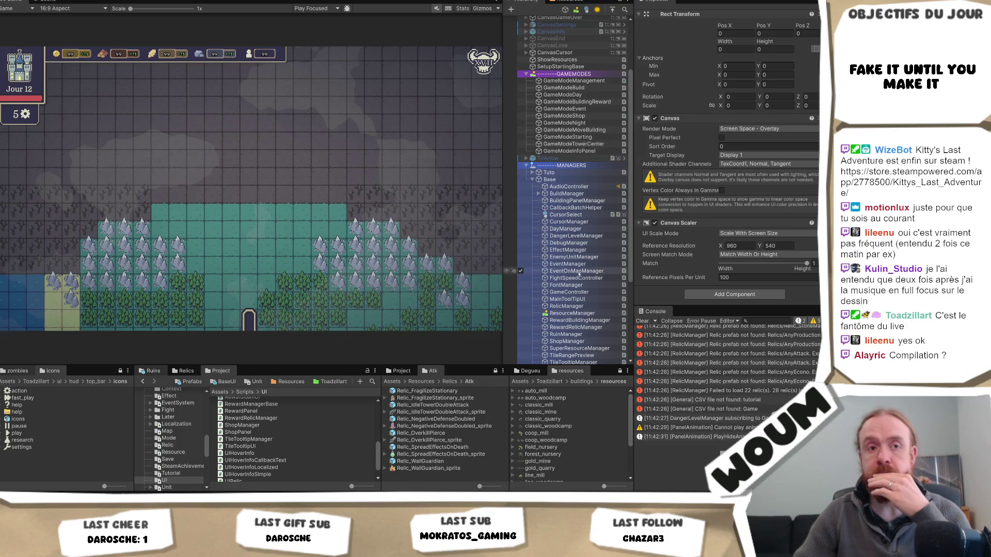
pyautogui.scroll(-3, 580, 279)
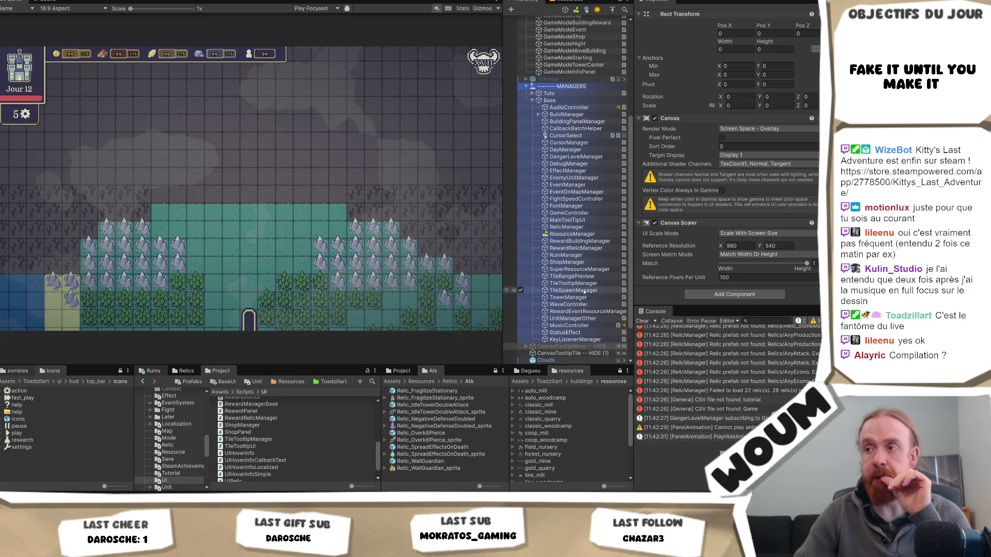
# Select TileTooltipManager, locate its Tooltip Prefab, and open the TileTooltip prefab in Prefab Mode
pyautogui.click(573, 284)
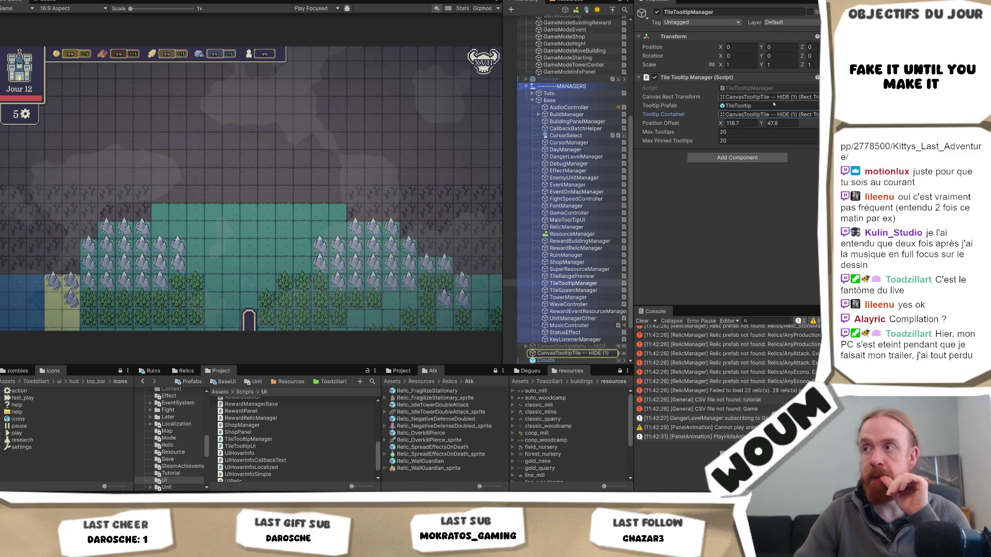
pyautogui.click(744, 106)
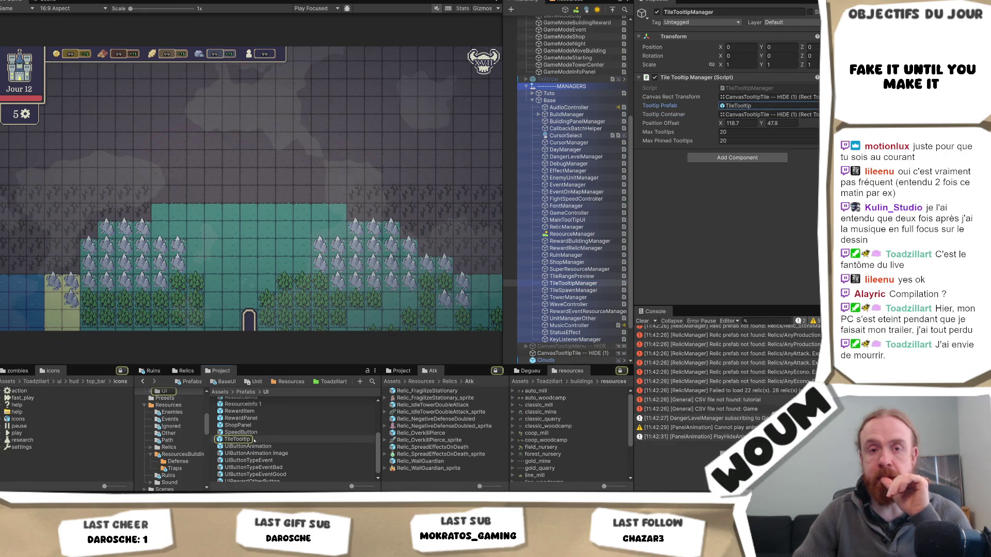
pyautogui.doubleClick(253, 440)
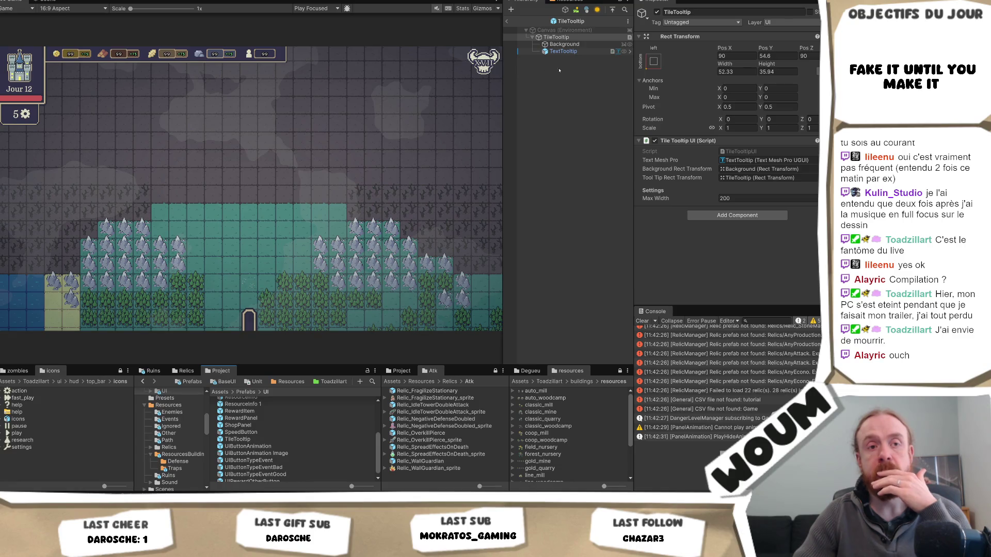
# Add a Text Animator - Text Mesh Pro component to the prefab's TextTooltip, then deselect it
pyautogui.click(587, 52)
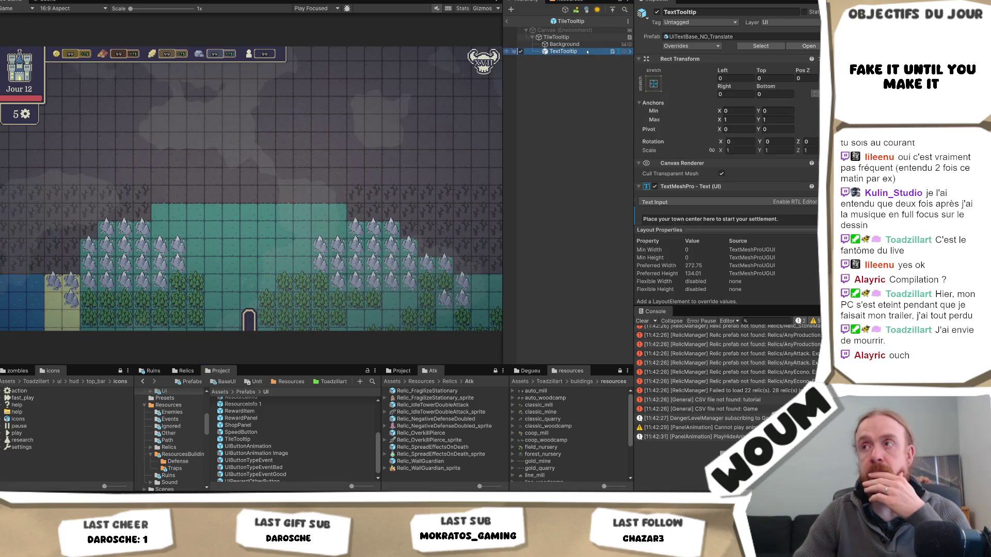
pyautogui.scroll(-10, 722, 189)
pyautogui.scroll(-8, 722, 189)
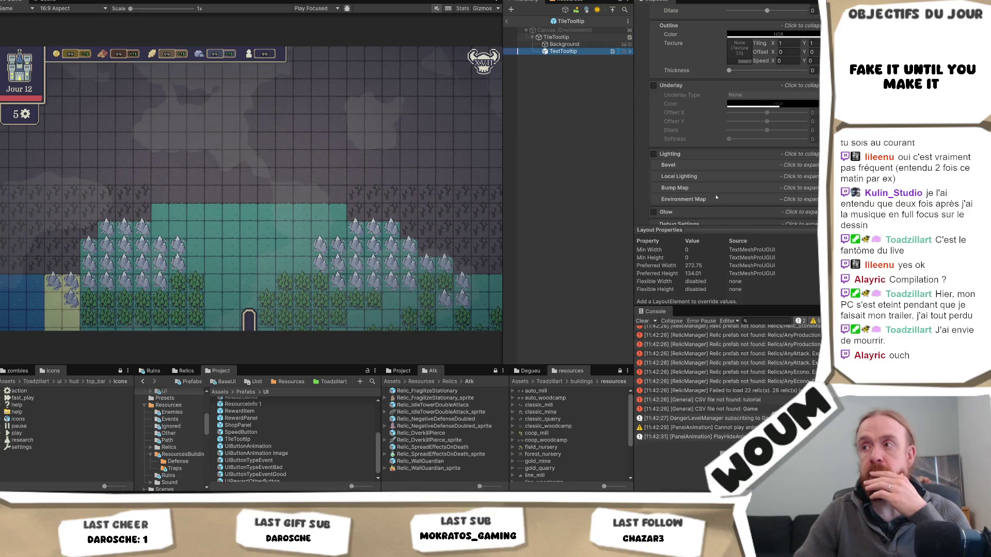
pyautogui.click(710, 214)
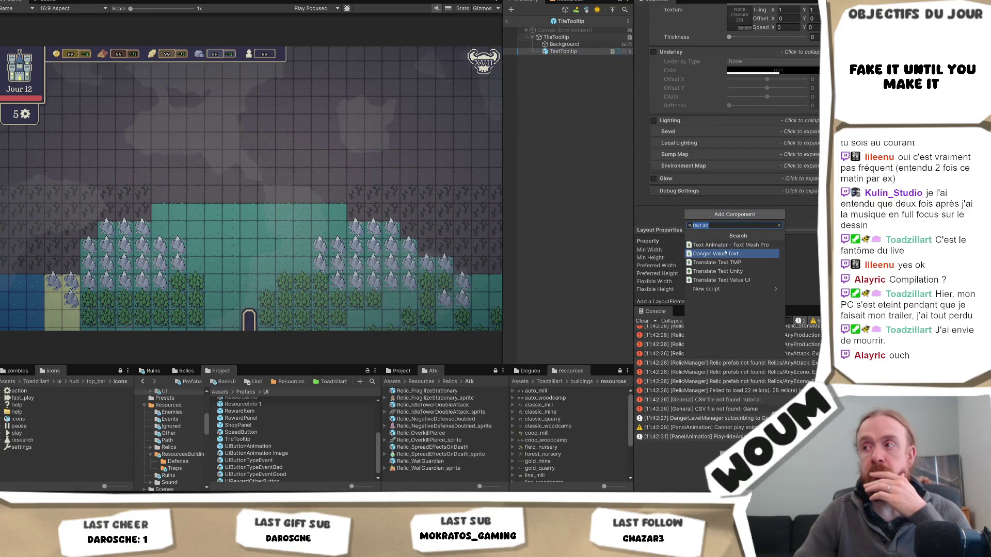
pyautogui.click(737, 245)
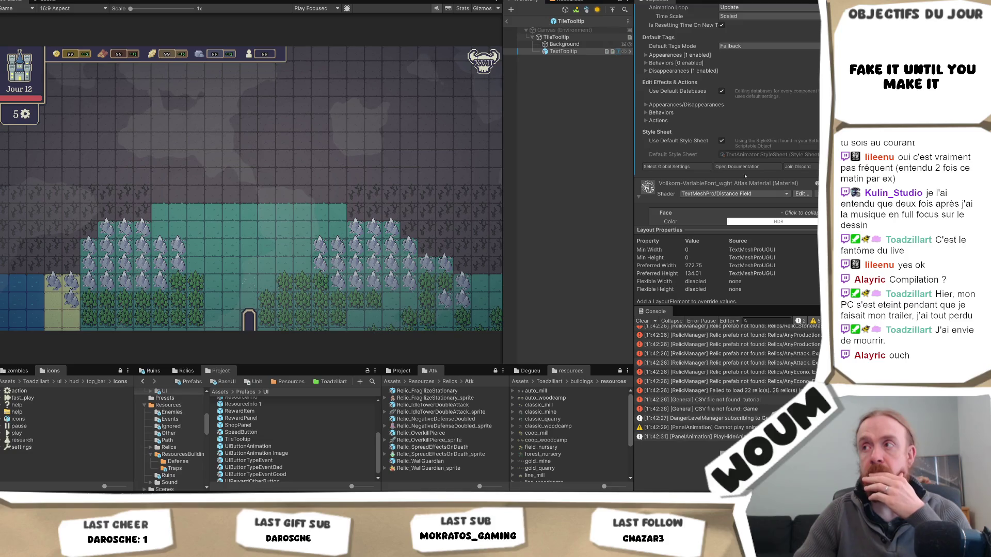
pyautogui.scroll(5, 741, 176)
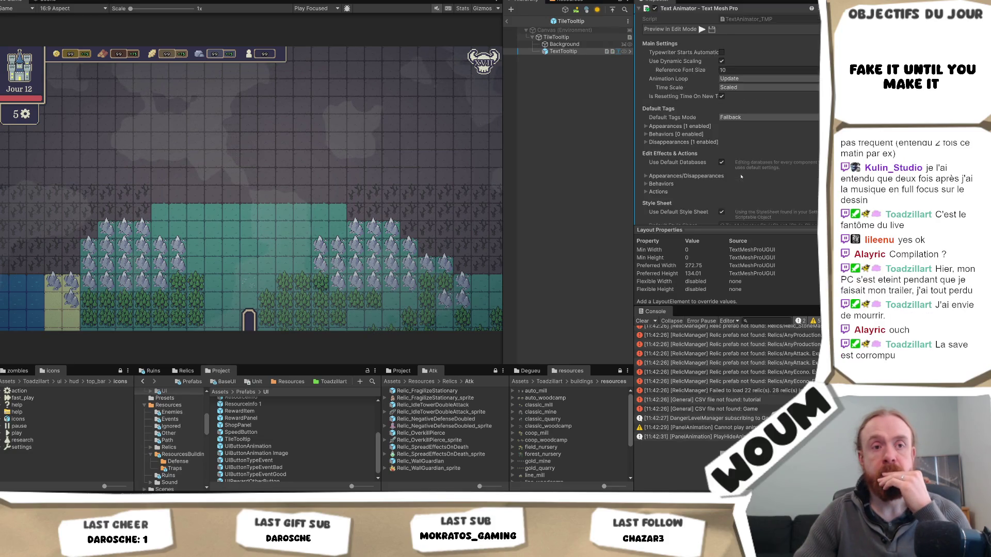
pyautogui.scroll(10, 738, 123)
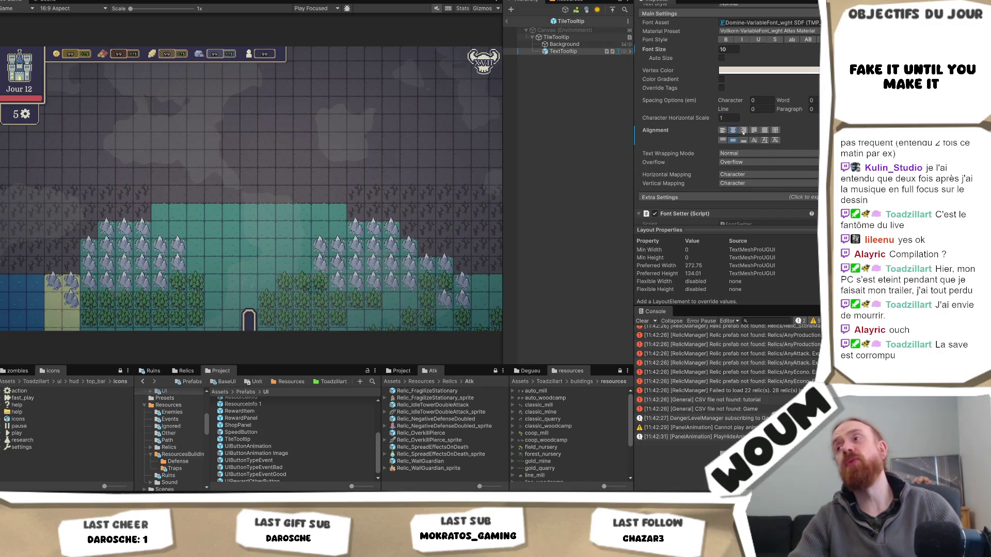
pyautogui.click(545, 139)
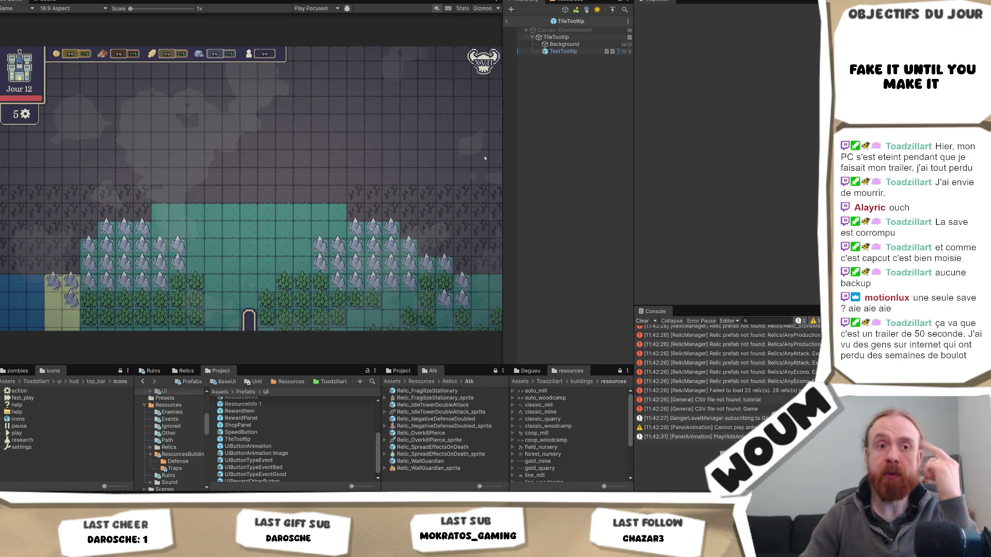
pyautogui.moveTo(501, 158); pyautogui.dragTo(496, 158)
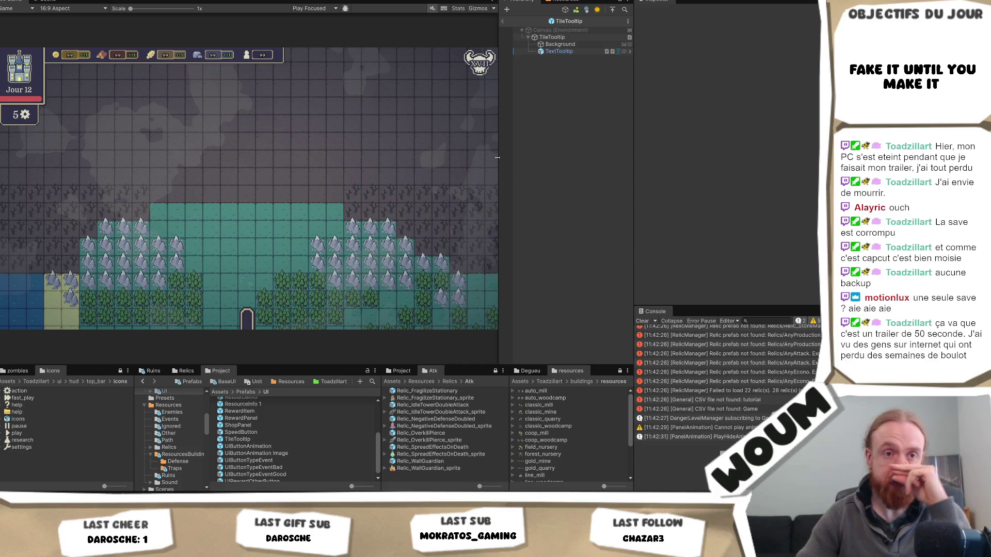
pyautogui.click(578, 38)
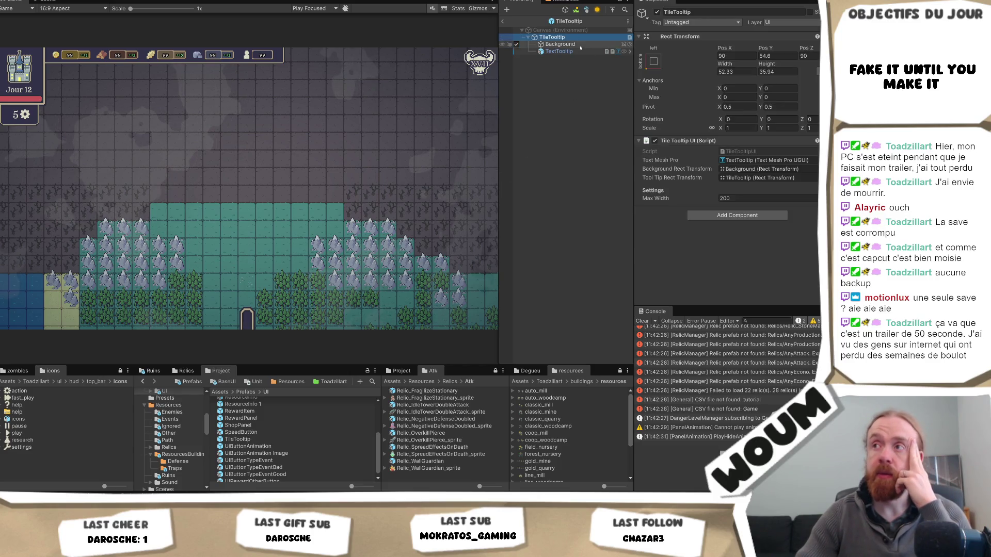
pyautogui.click(579, 51)
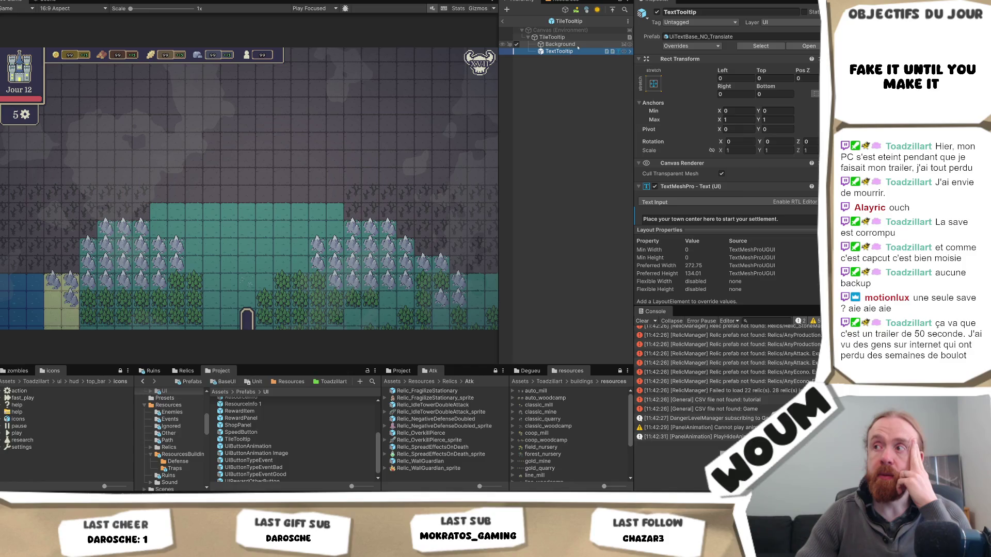
pyautogui.click(578, 37)
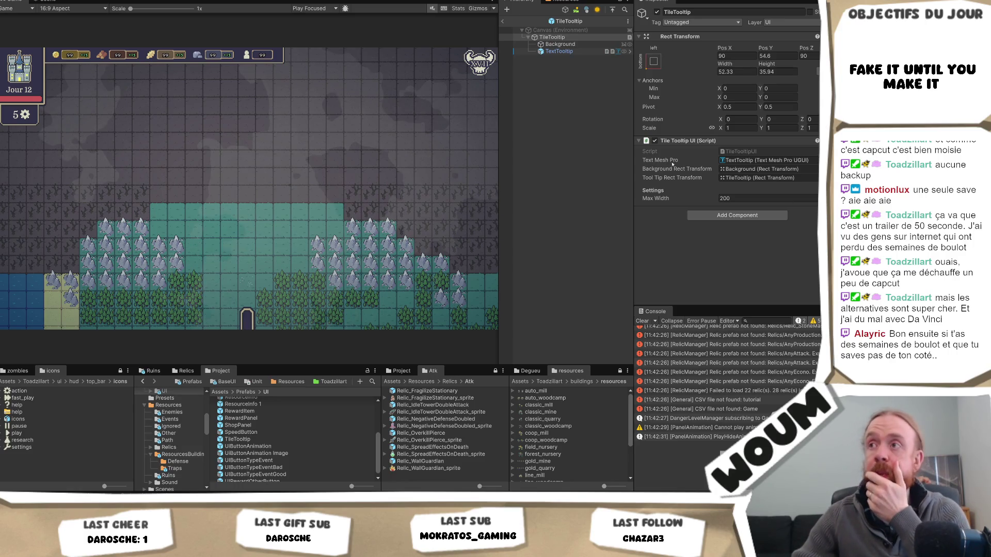
pyautogui.click(542, 51)
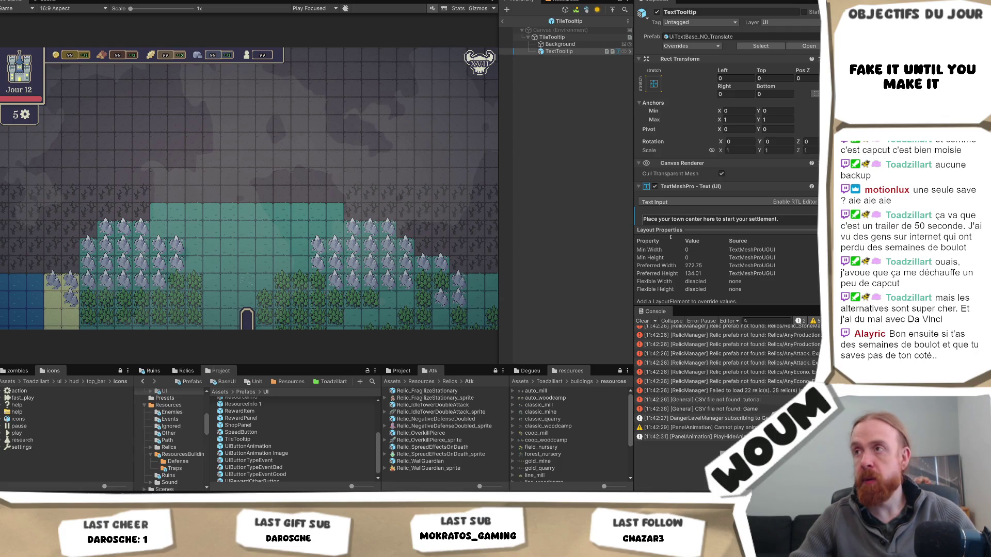
pyautogui.hotkey('ctrl', 'p')
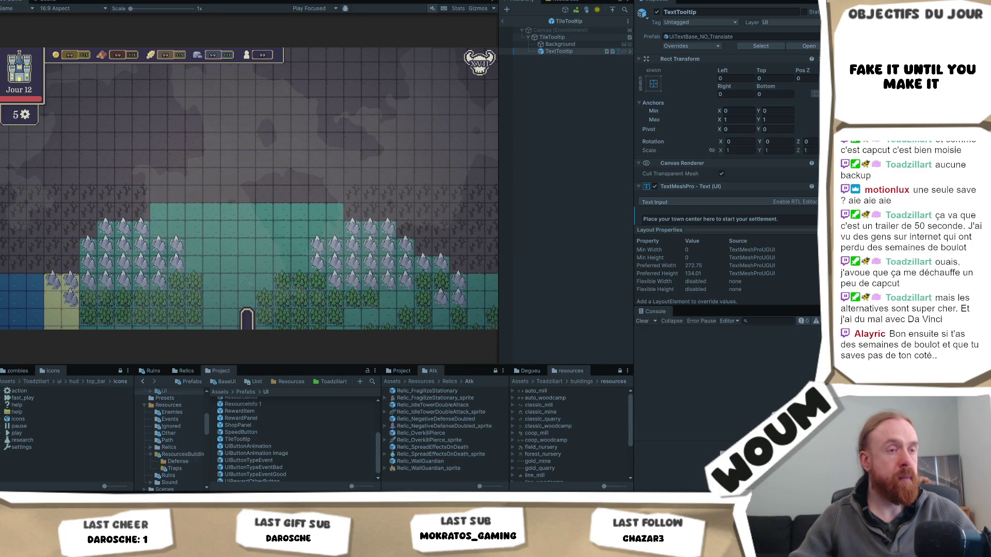
# Play the game, dismiss the Welcome message, and select the live TileTooltip(Clone)'s TextTooltip child
pyautogui.hotkey('ctrl', 'p')
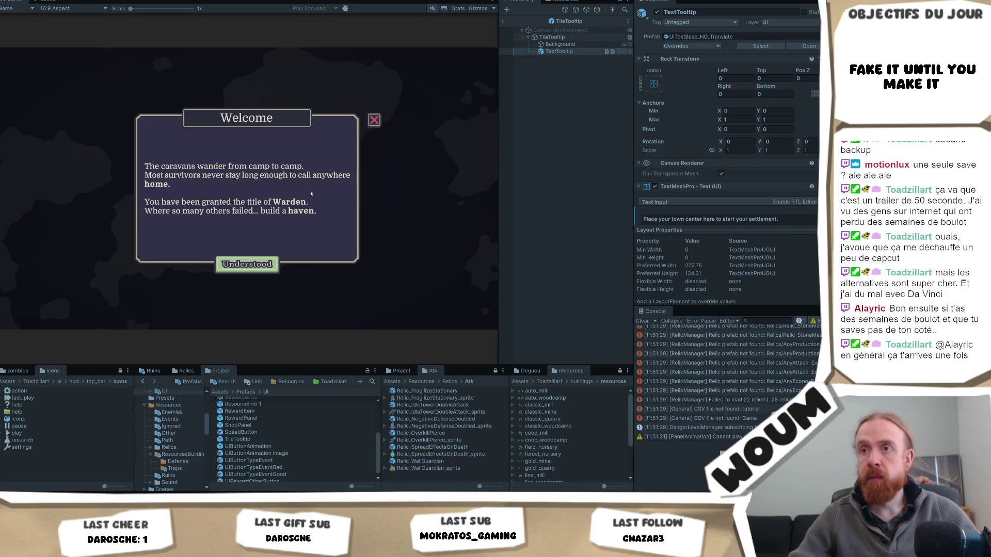
pyautogui.click(244, 264)
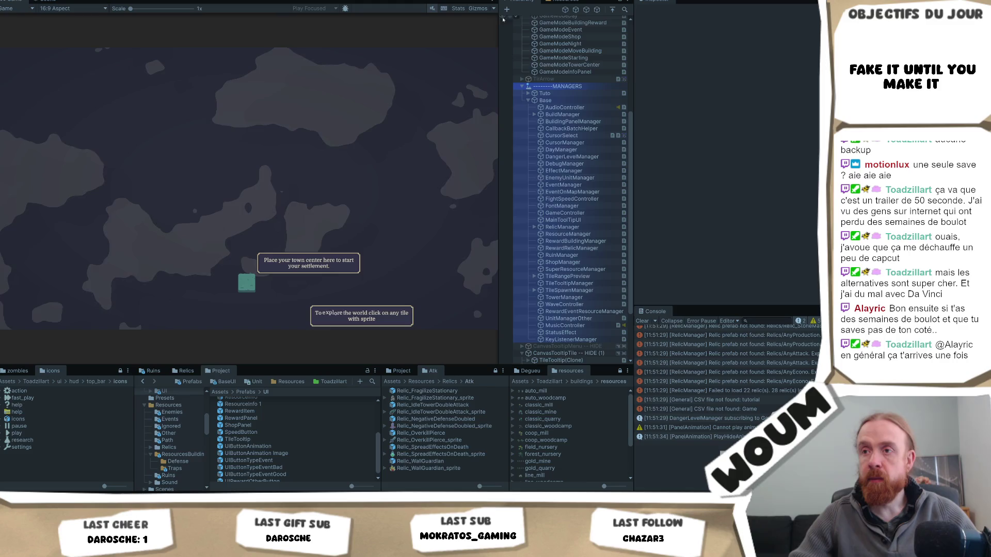
pyautogui.scroll(-4, 578, 258)
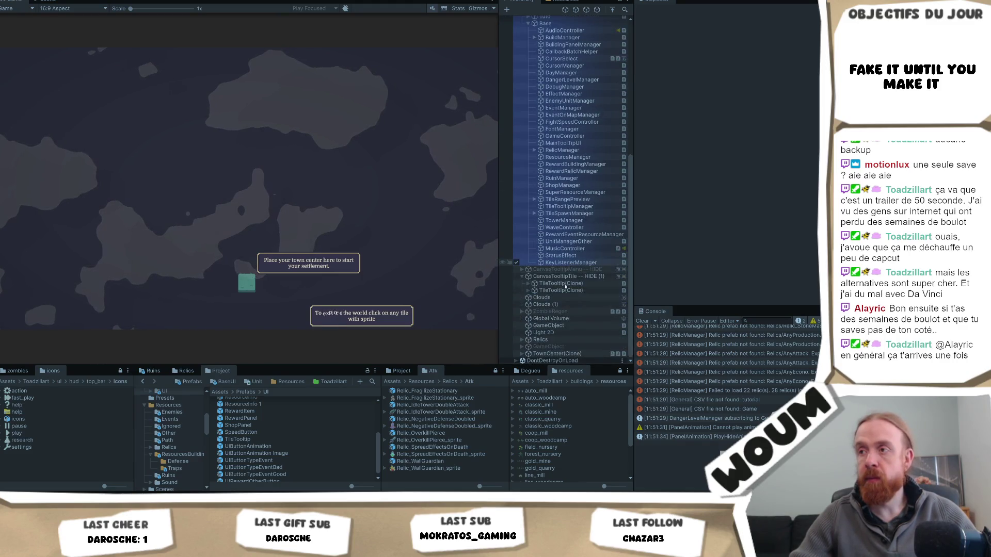
pyautogui.click(566, 291)
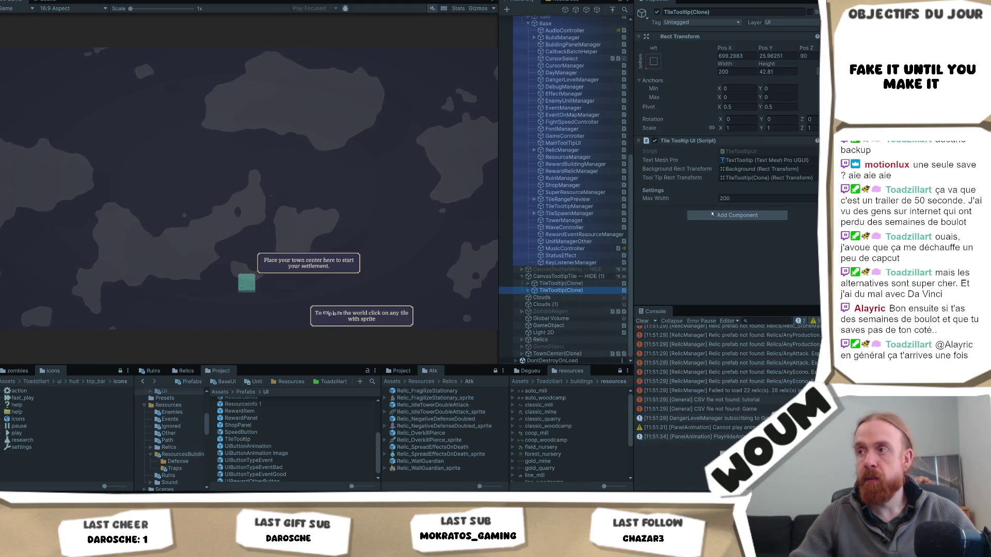
pyautogui.click(528, 291)
pyautogui.click(559, 305)
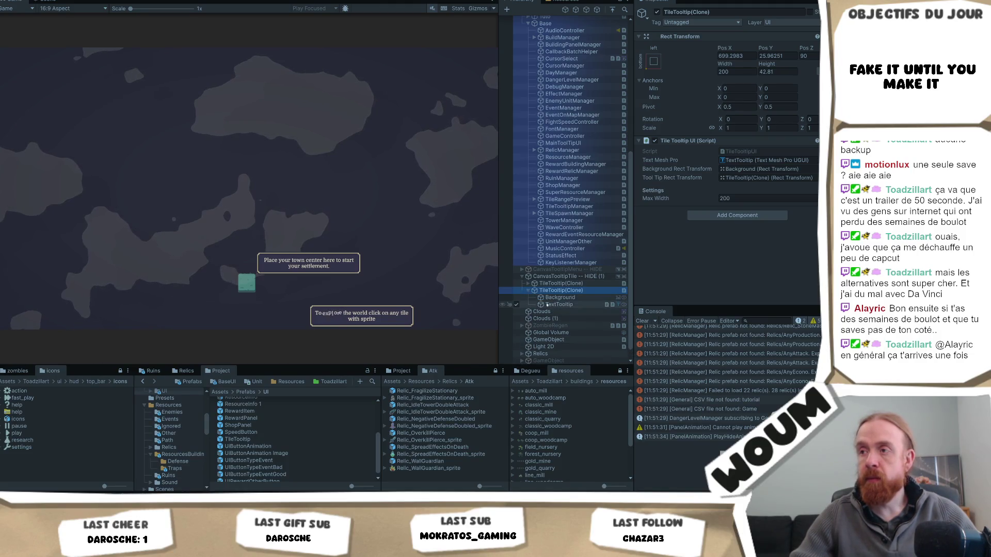
pyautogui.scroll(-3, 711, 213)
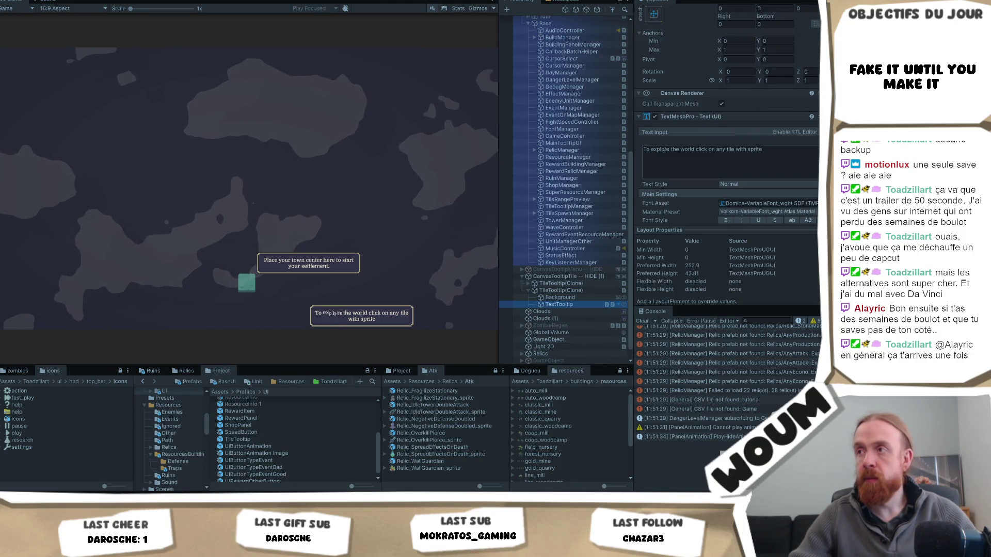
pyautogui.click(650, 150)
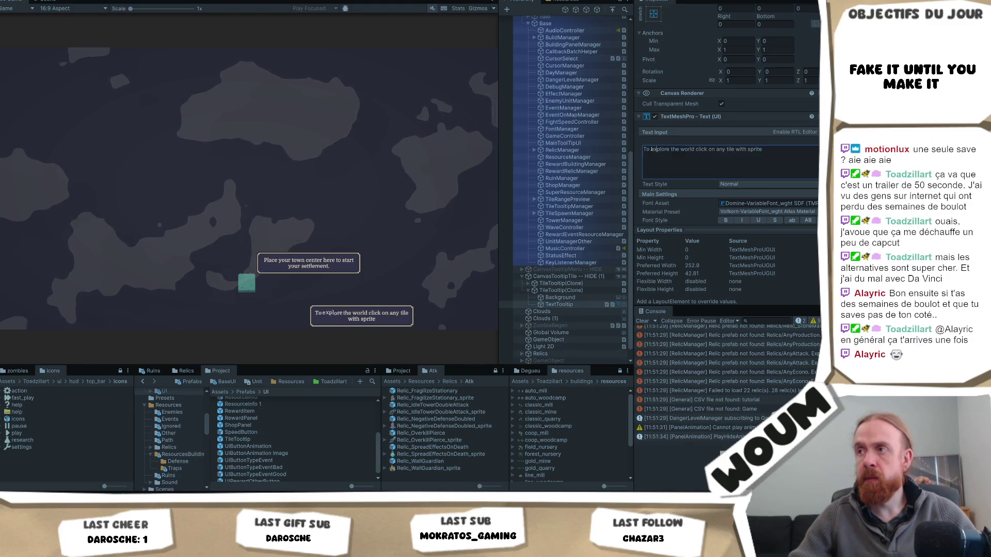
# Wrap 'explore' in shake tags with strength a=2 in the tooltip's Text Input
pyautogui.write('fddf')
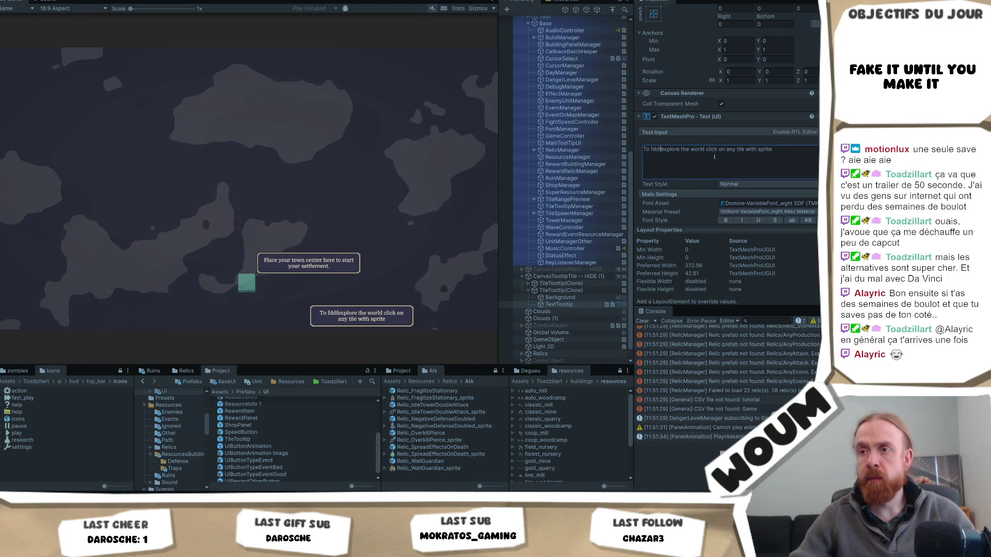
pyautogui.press('BackSpace')
pyautogui.press('BackSpace')
pyautogui.press('BackSpace')
pyautogui.write('<shake>')
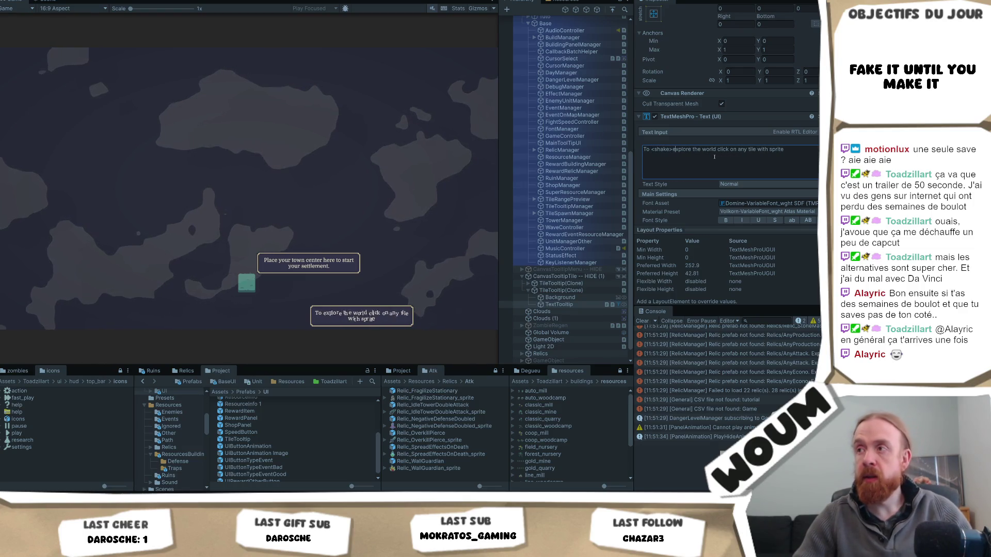
pyautogui.press('Right')
pyautogui.press('Right')
pyautogui.press('Right')
pyautogui.write('</shak')
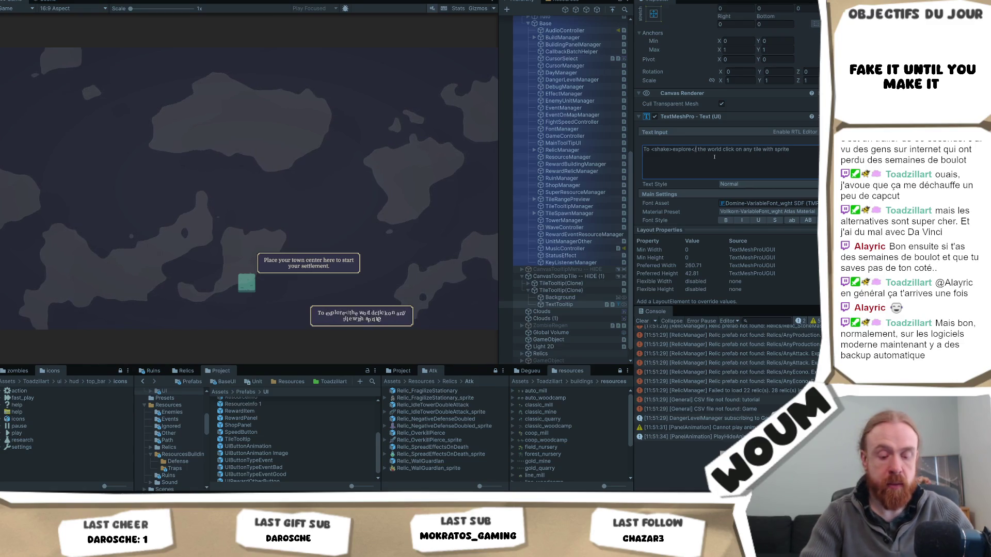
pyautogui.write('e>')
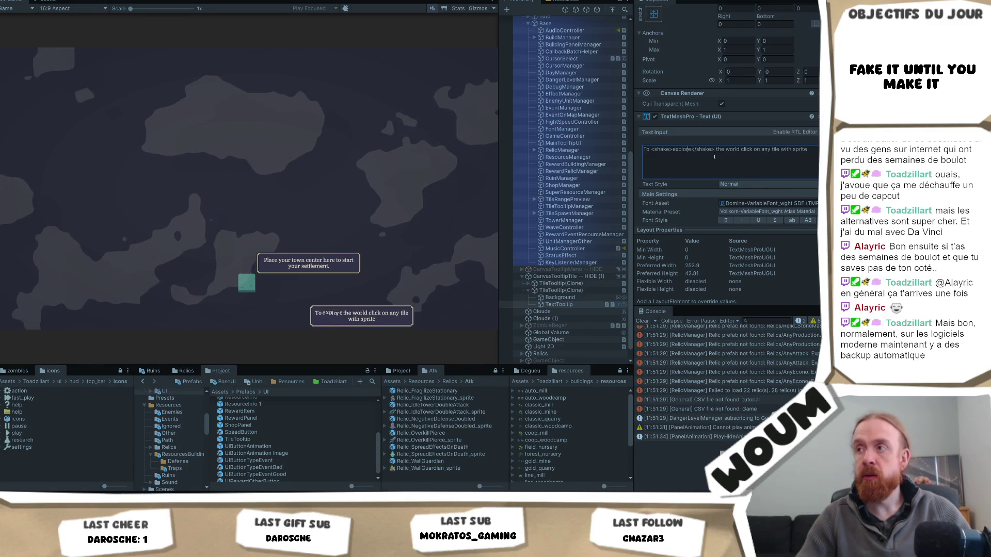
pyautogui.write(' a=2')
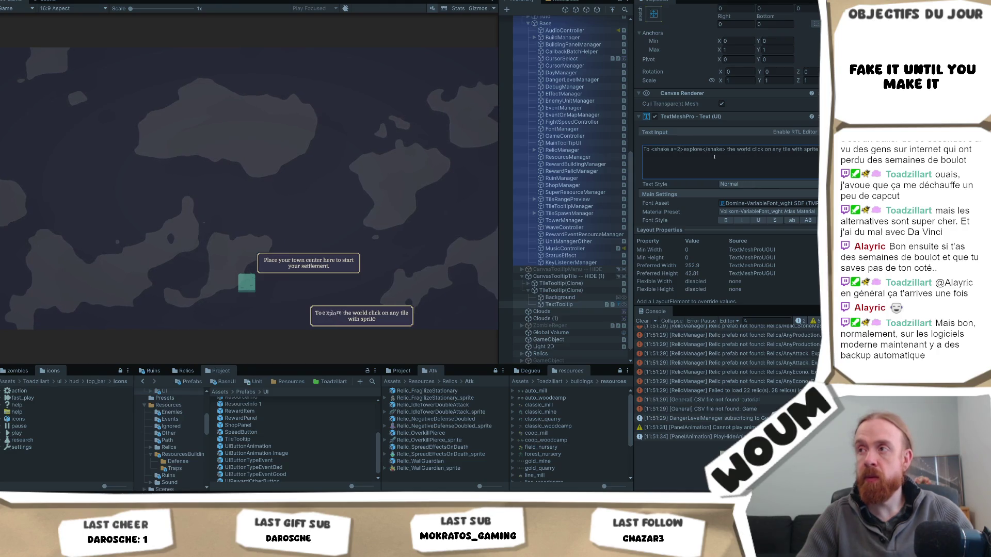
# Change the shake strength to 10, then 1, and finally 0.5
pyautogui.press('BackSpace')
pyautogui.write('10')
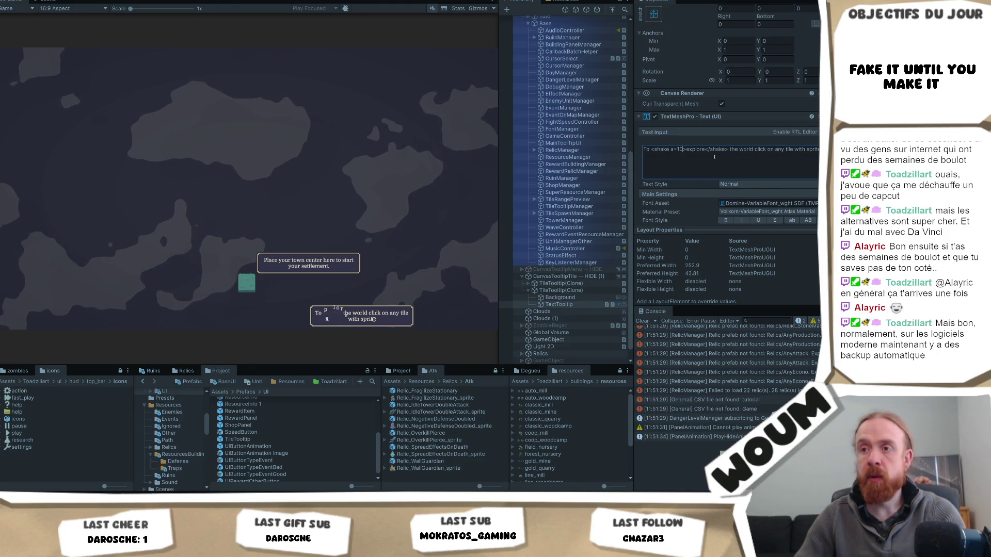
pyautogui.press('BackSpace')
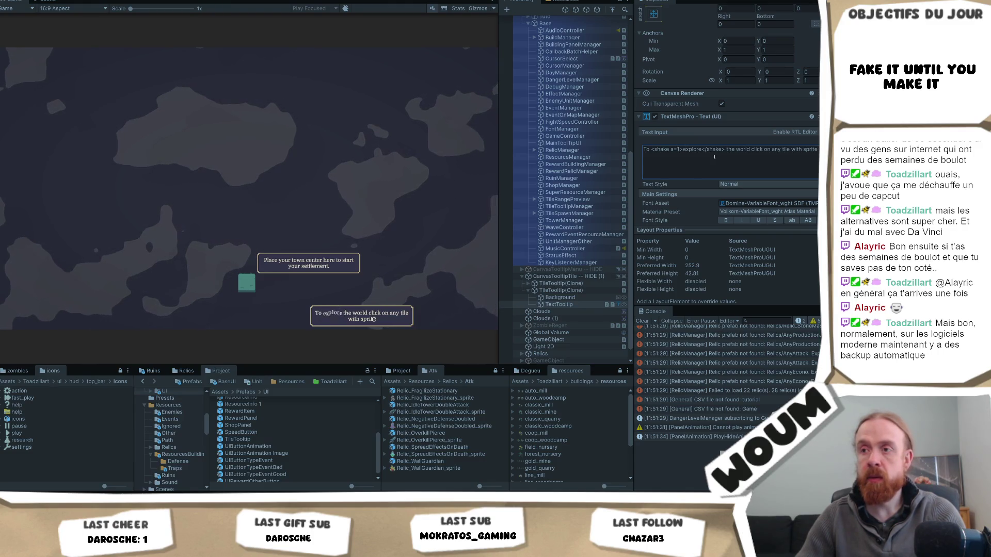
pyautogui.press('BackSpace')
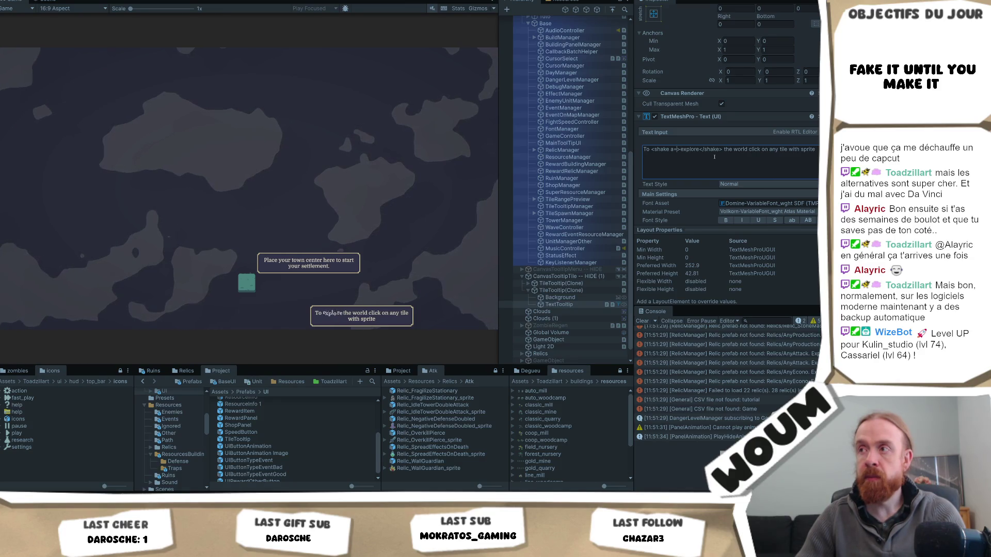
pyautogui.write('0.5')
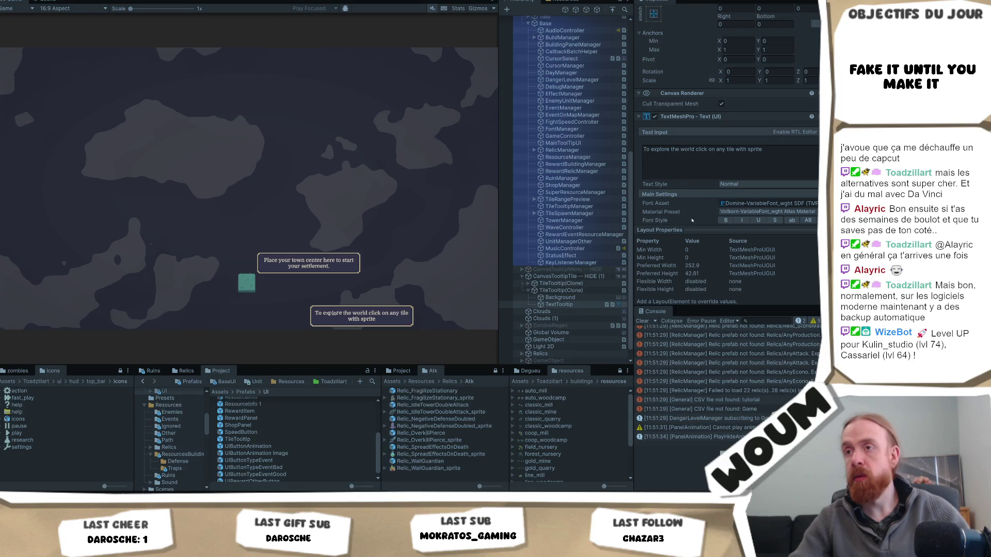
# Wrap 'explore' in <bounce a=0.5 f=0.5>…</bounce> tags in the Text Input
pyautogui.click(675, 172)
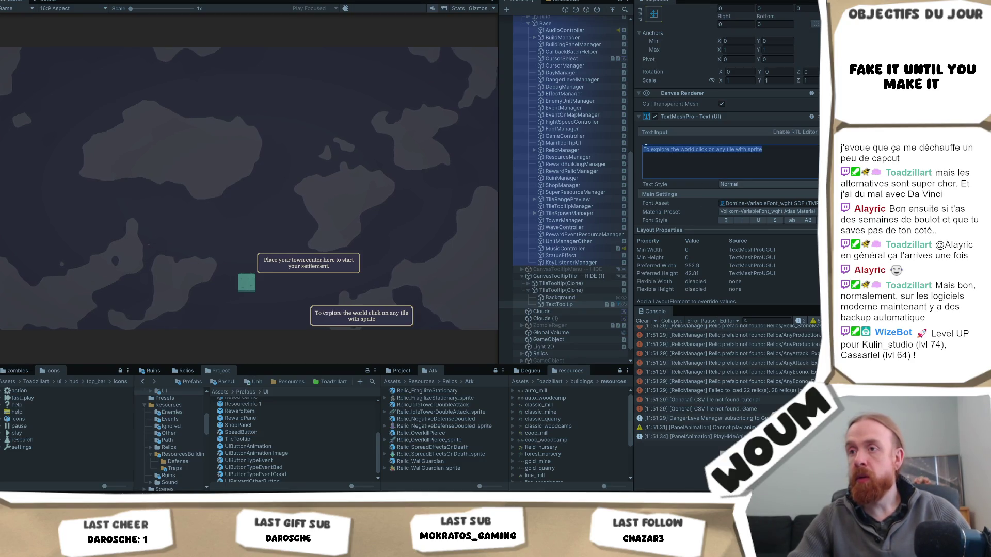
pyautogui.press('Right')
pyautogui.press('Right')
pyautogui.press('Right')
pyautogui.write('<')
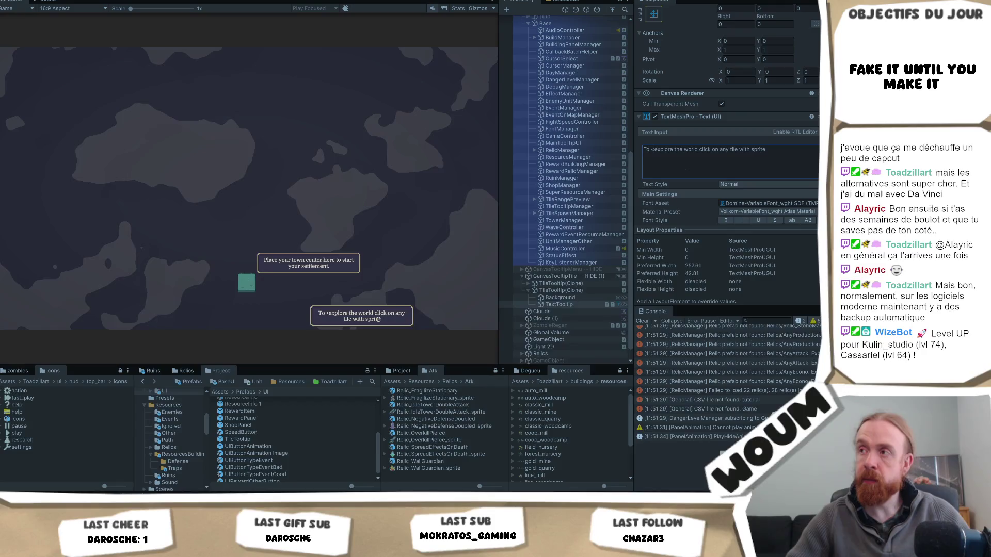
pyautogui.write('bounce>')
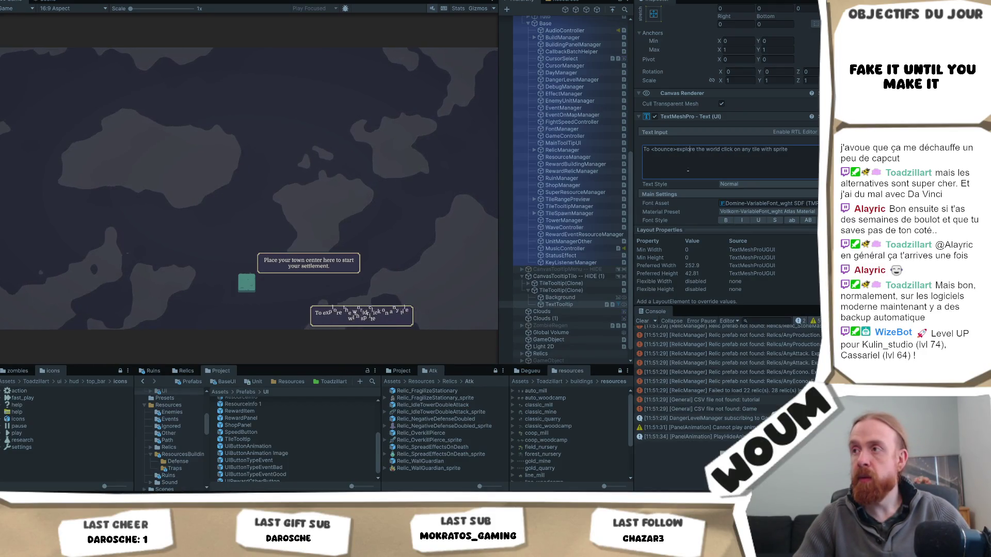
pyautogui.press('Right')
pyautogui.press('Right')
pyautogui.press('Right')
pyautogui.write('</')
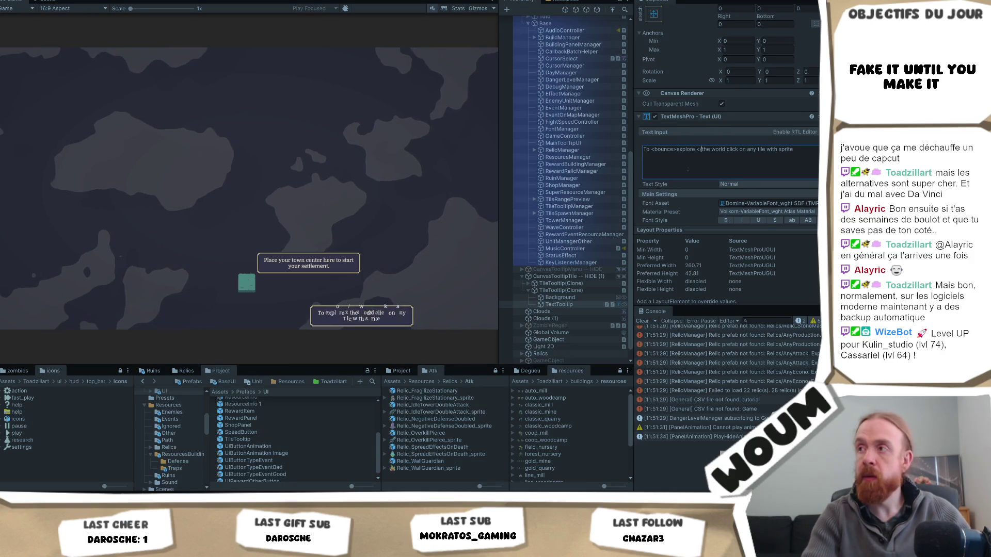
pyautogui.write('bounce>')
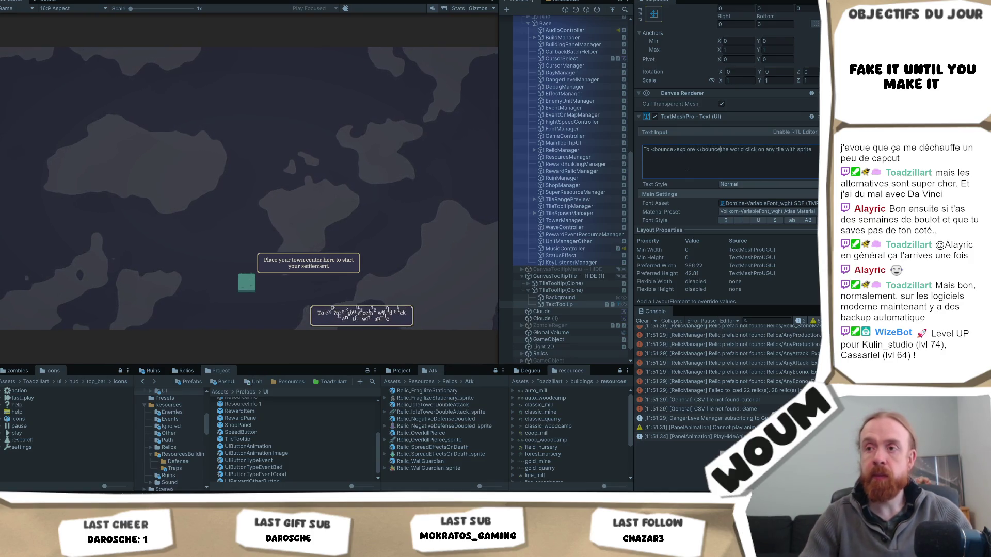
pyautogui.press('Left')
pyautogui.press('Left')
pyautogui.press('Left')
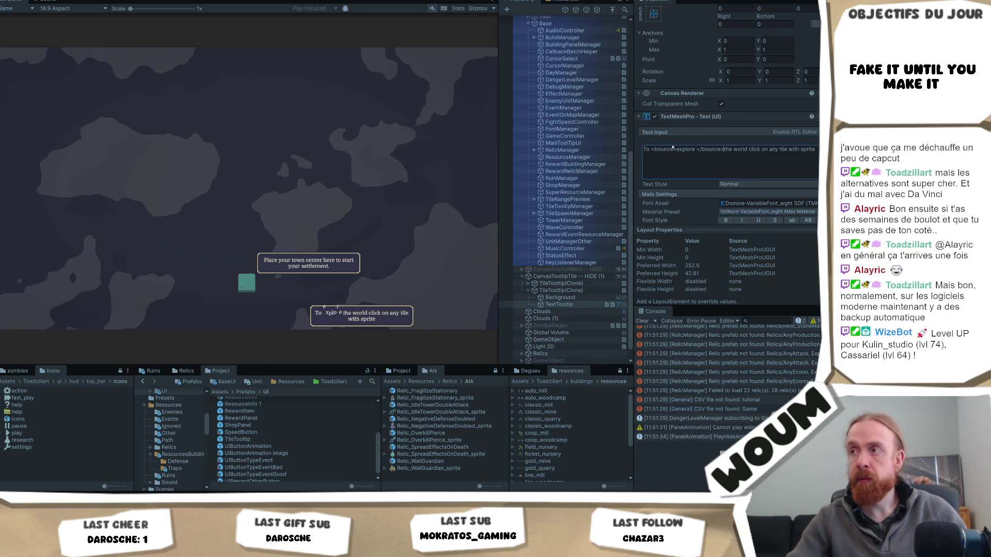
pyautogui.write('a=0')
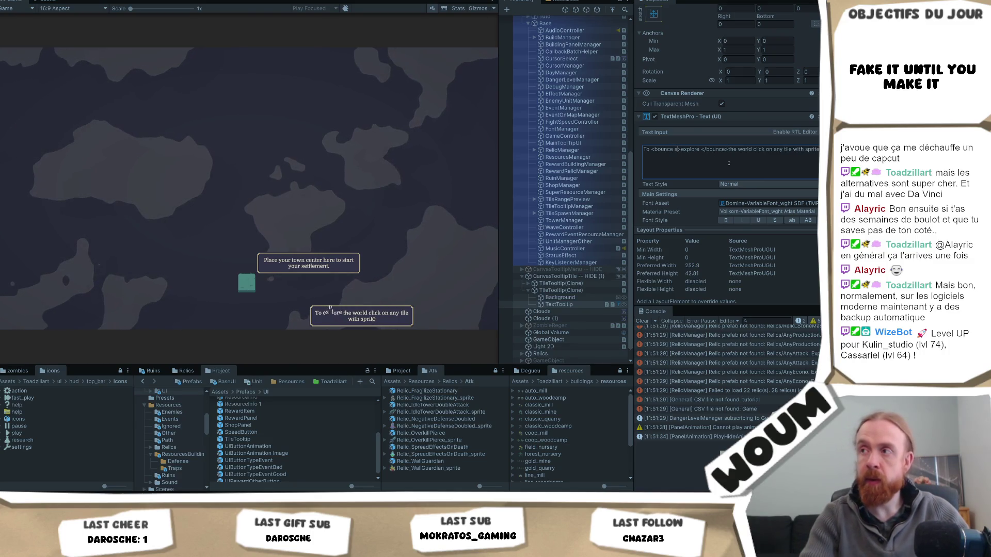
pyautogui.write('.5')
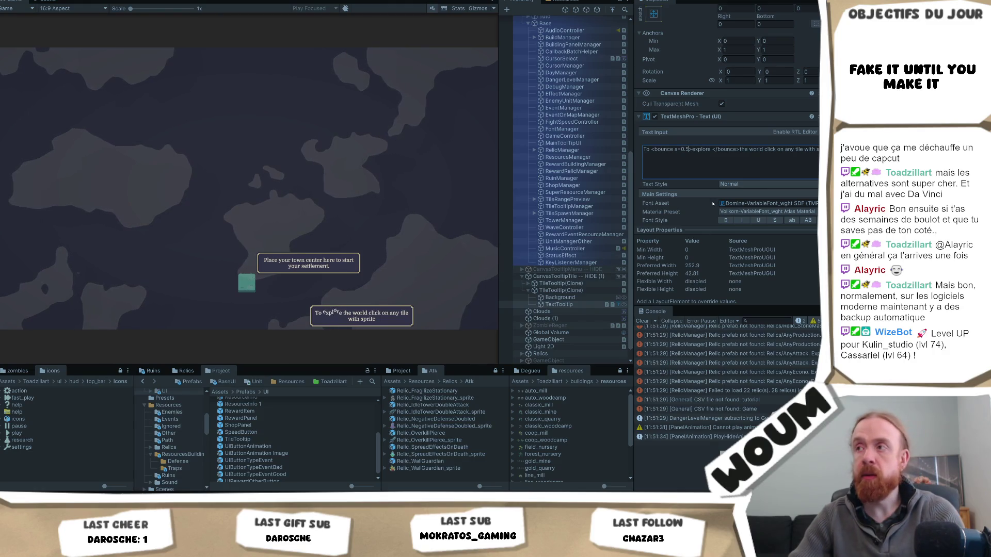
pyautogui.write('f=0.5')
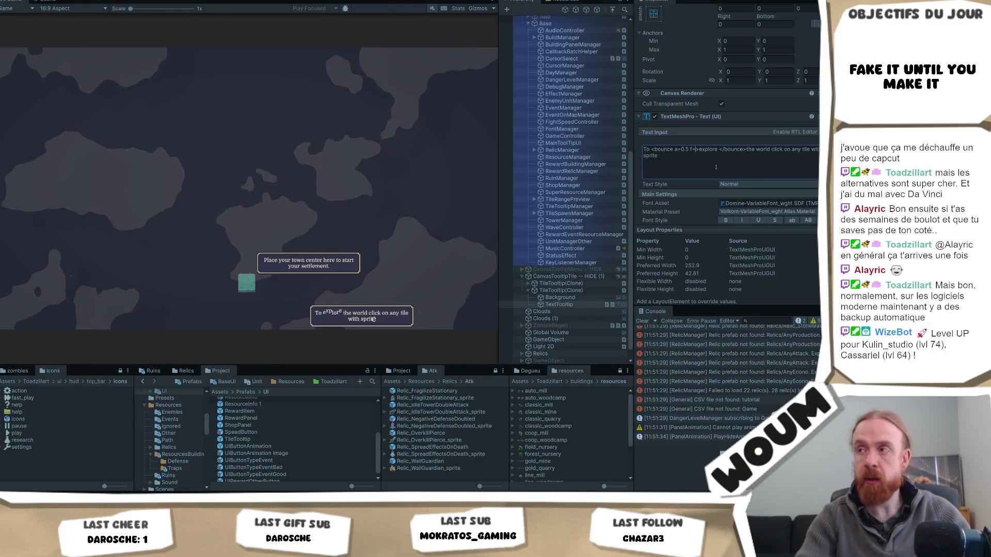
pyautogui.press('BackSpace')
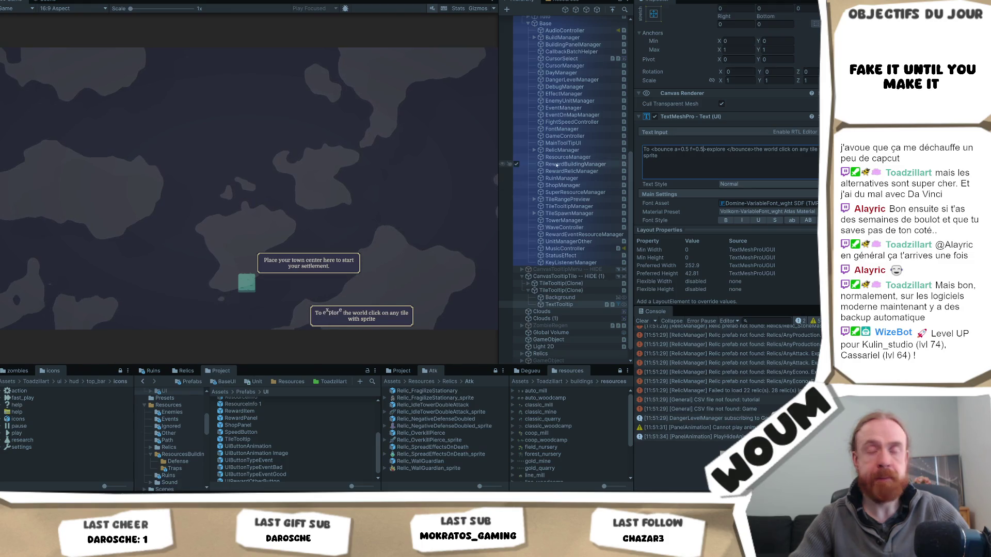
# Rename both 'bounce' tags to 'wave' and confirm the text edit
pyautogui.doubleClick(663, 150)
pyautogui.write('wave')
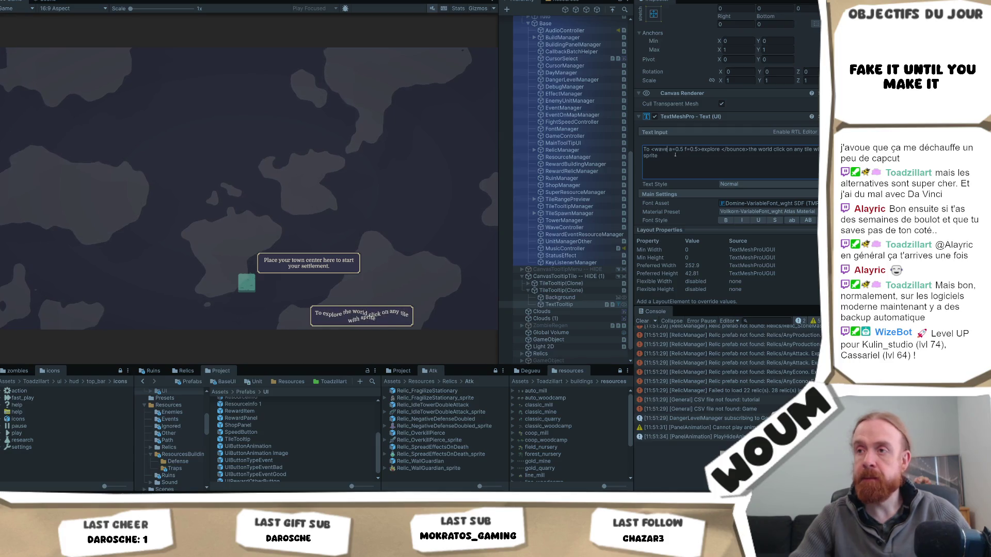
pyautogui.doubleClick(733, 149)
pyautogui.write('wave')
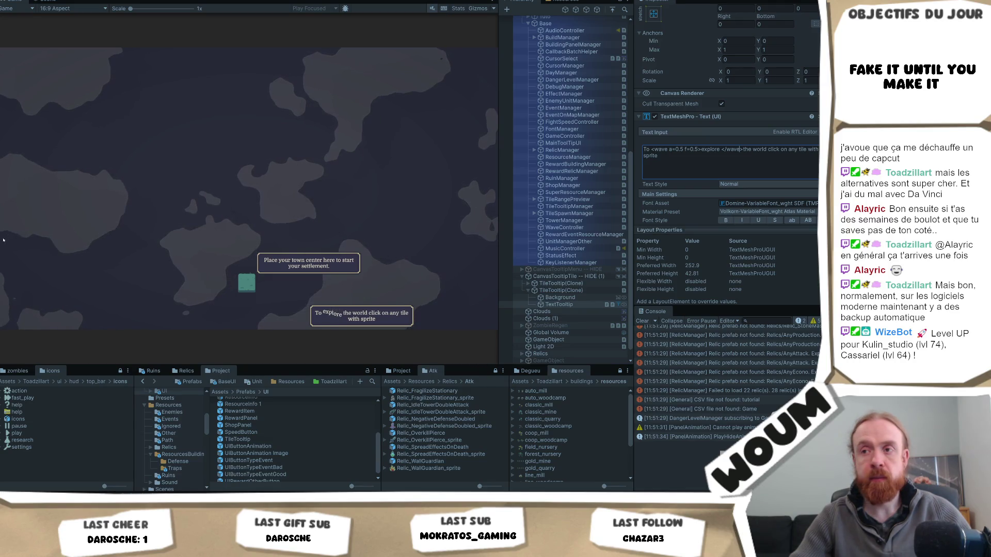
pyautogui.press('Escape')
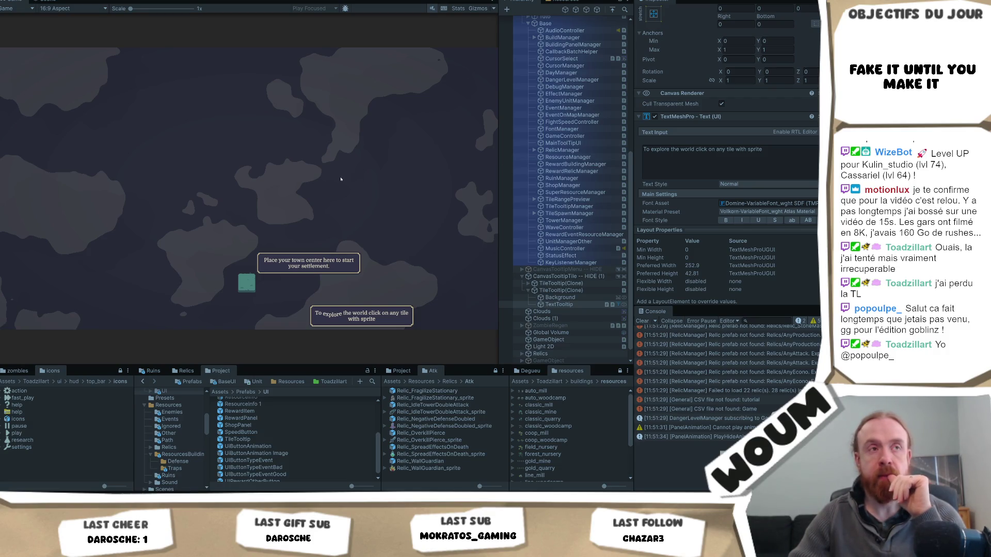
# Place the town center on a map tile in the Game view
pyautogui.moveTo(334, 226)
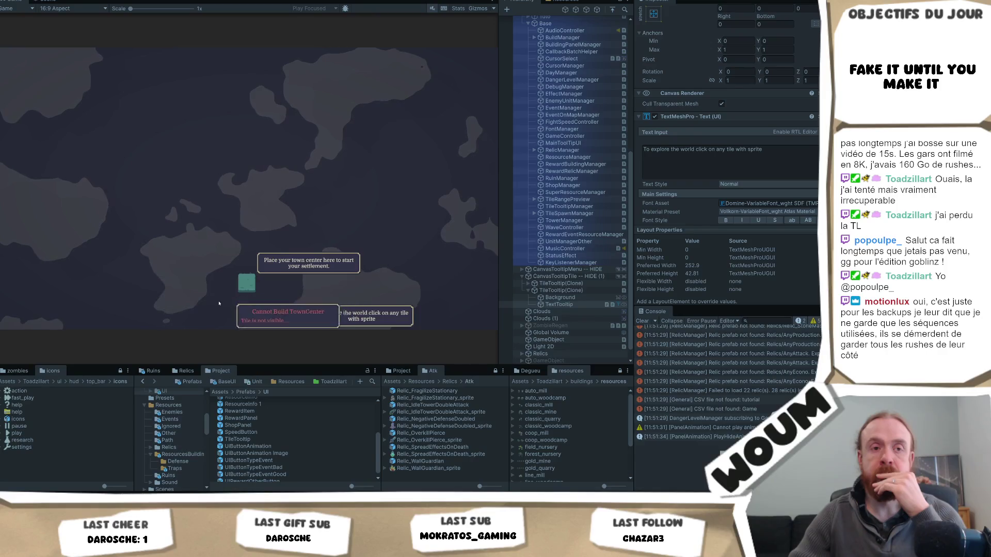
pyautogui.click(249, 284)
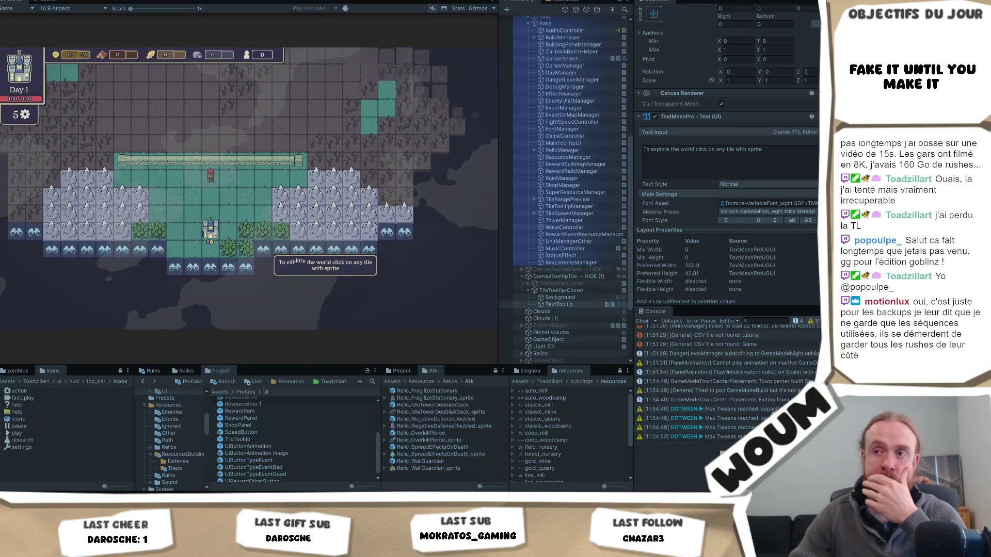
# Dismiss the Limited time notice so the four building cards appear after the town center placement
pyautogui.click(230, 266)
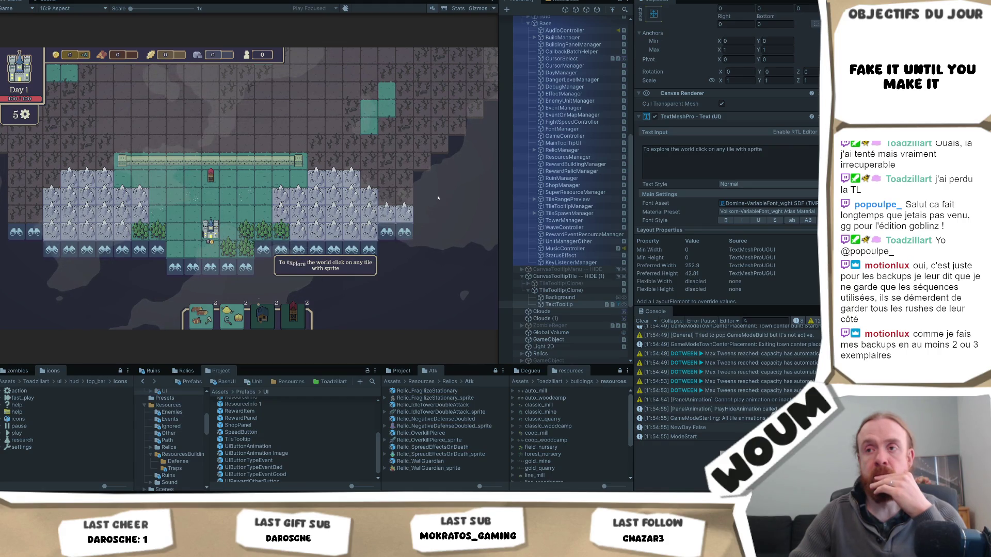
# Wrap 'explore' in <wave></wave> tags in the tooltip's Text Input
pyautogui.click(667, 150)
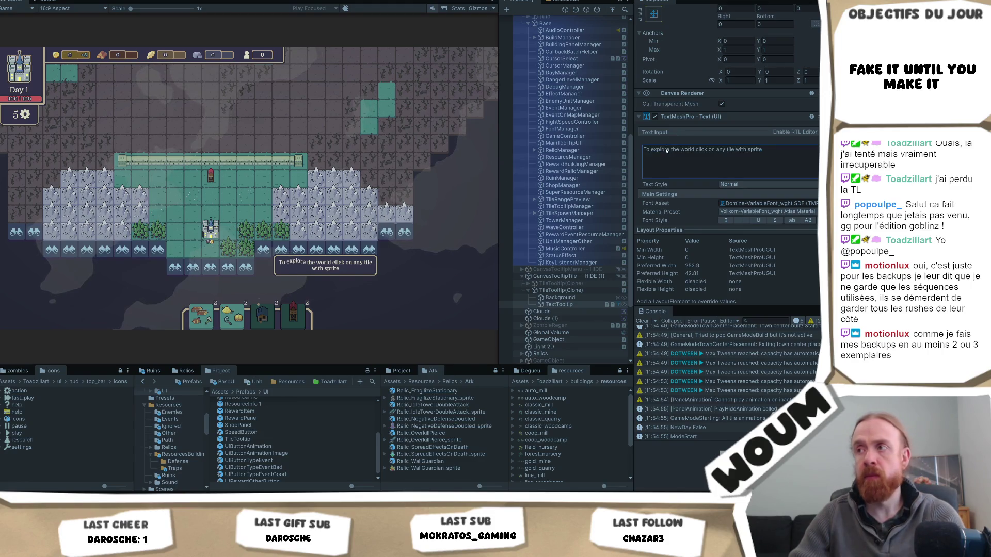
pyautogui.write('d')
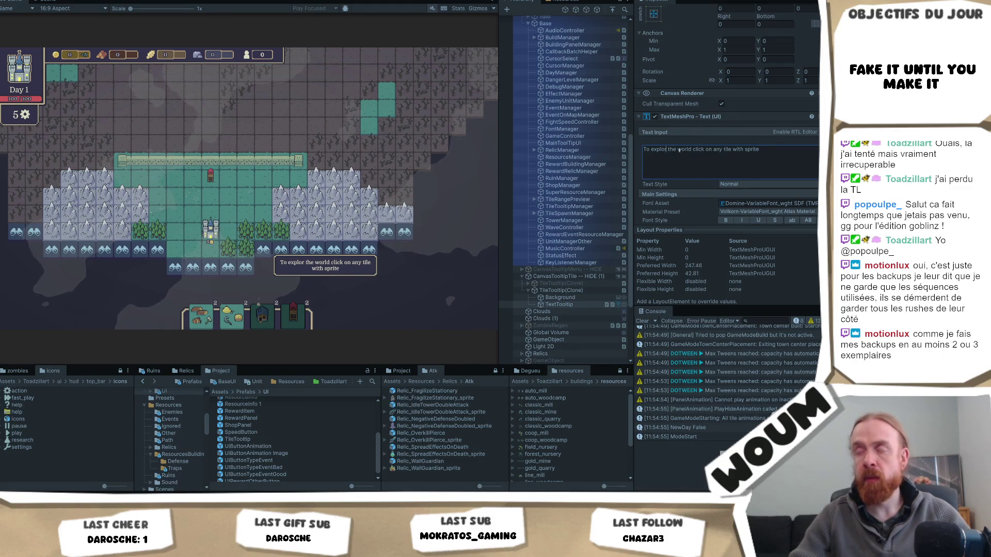
pyautogui.press('BackSpace')
pyautogui.write('e')
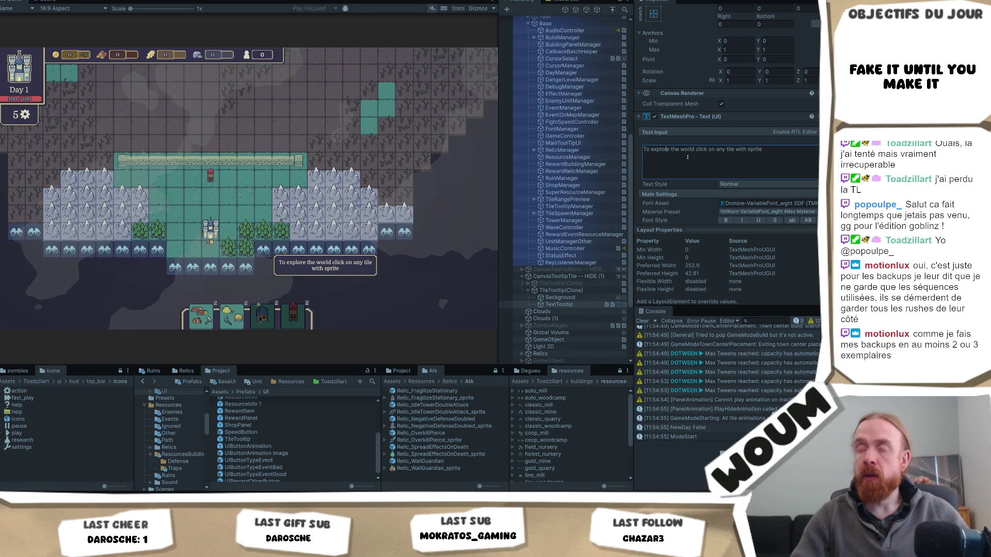
pyautogui.write('<')
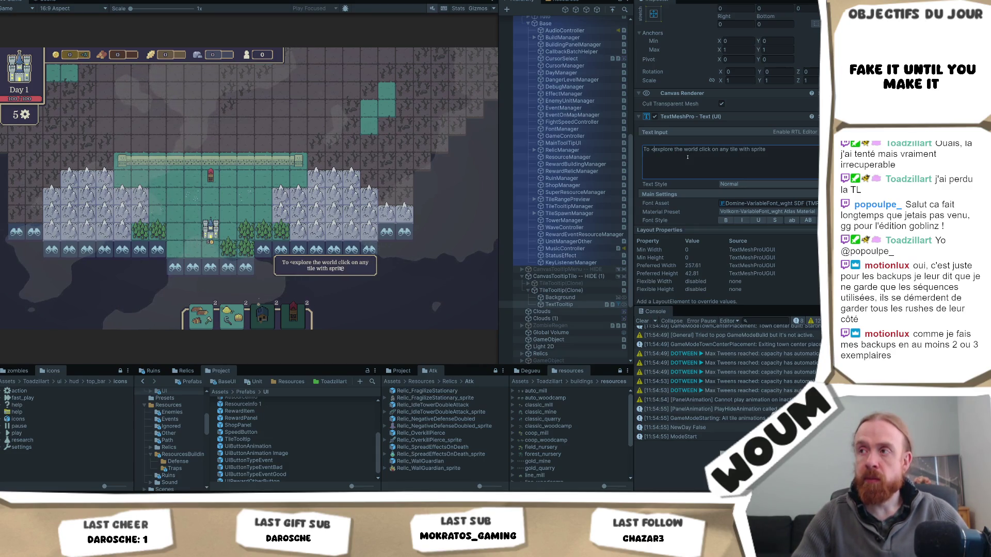
pyautogui.write('wave>explore')
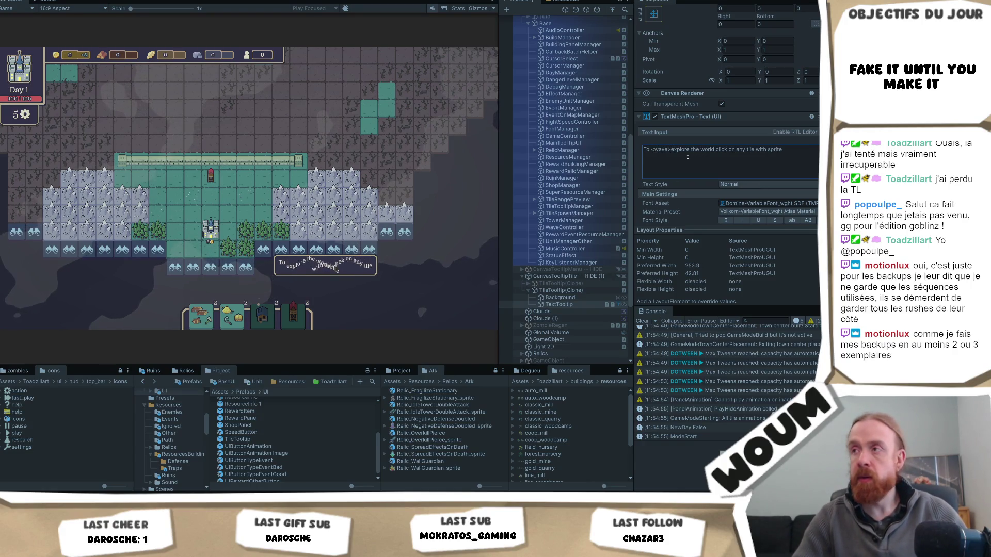
pyautogui.write('</w')
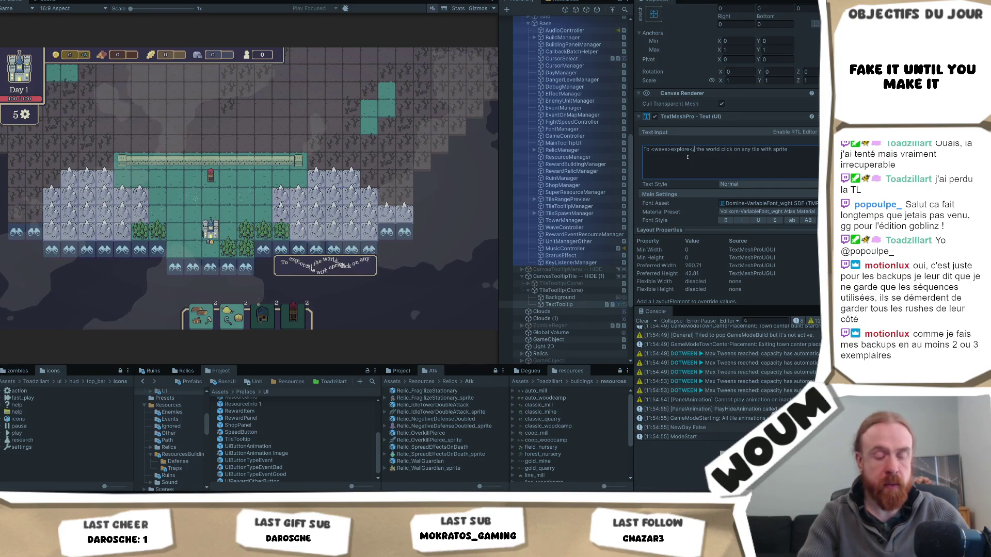
pyautogui.write('ave>')
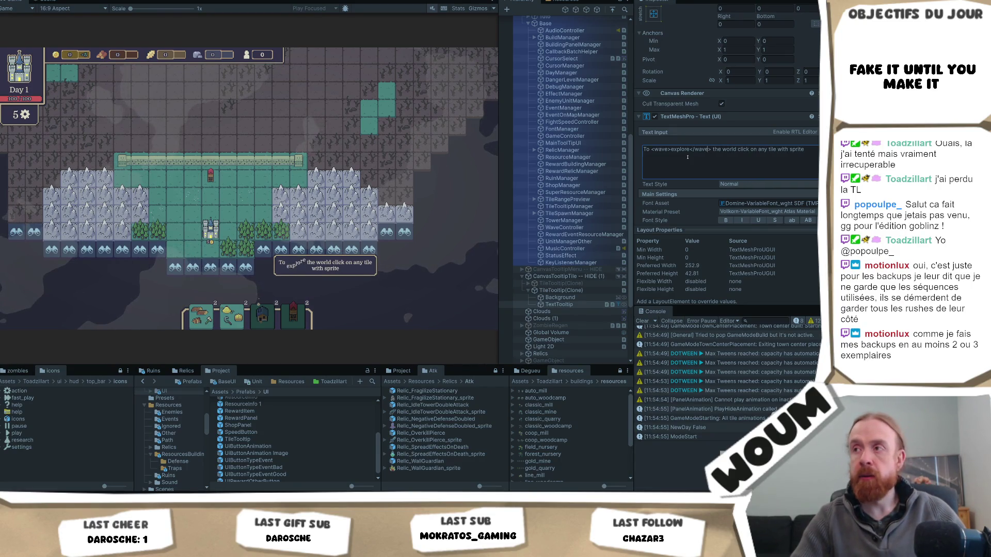
# Try wave amplitude a=0.25 and frequency f=0.5, then revert the tooltip to plain wording
pyautogui.press('Left')
pyautogui.press('Left')
pyautogui.press('Left')
pyautogui.write('a=')
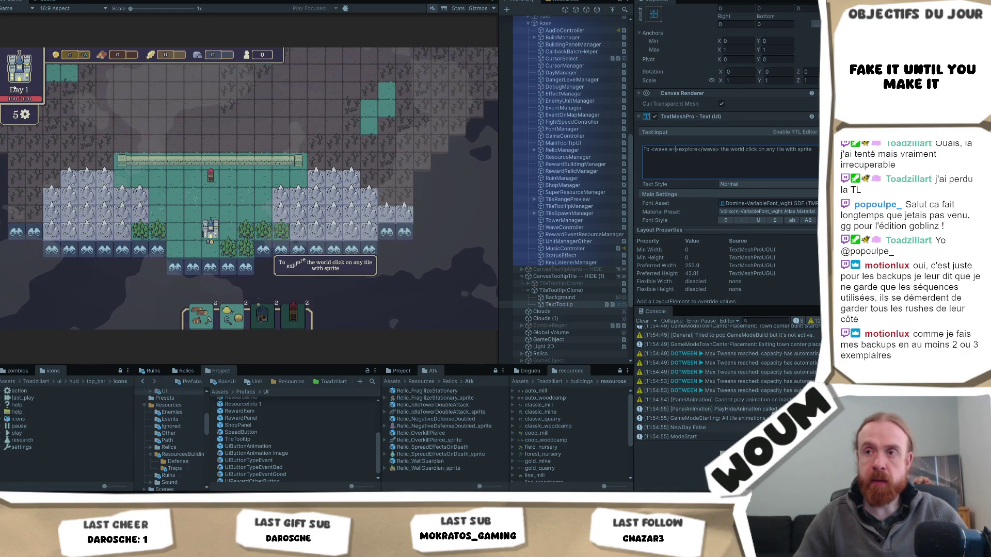
pyautogui.write('2')
pyautogui.press('BackSpace')
pyautogui.write('0.25')
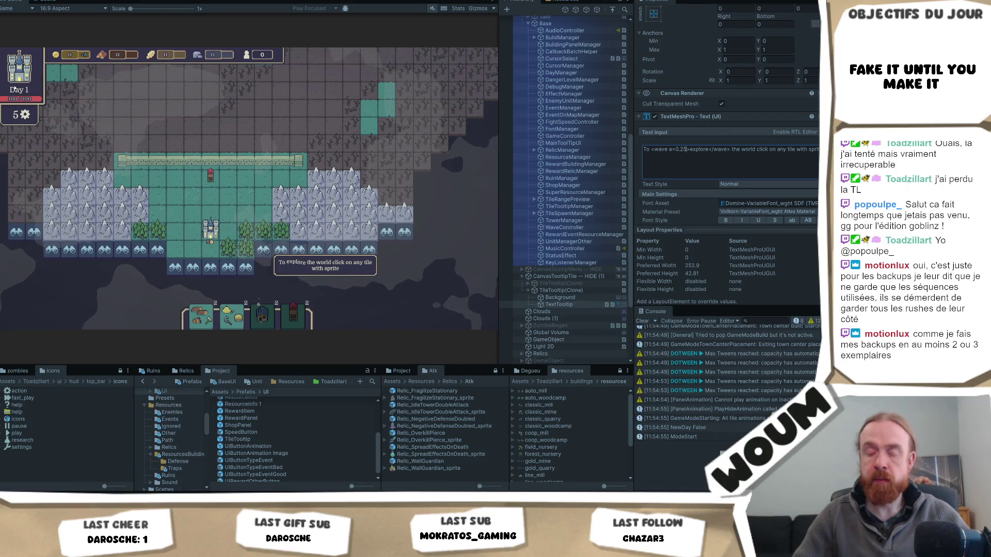
pyautogui.write('f=0')
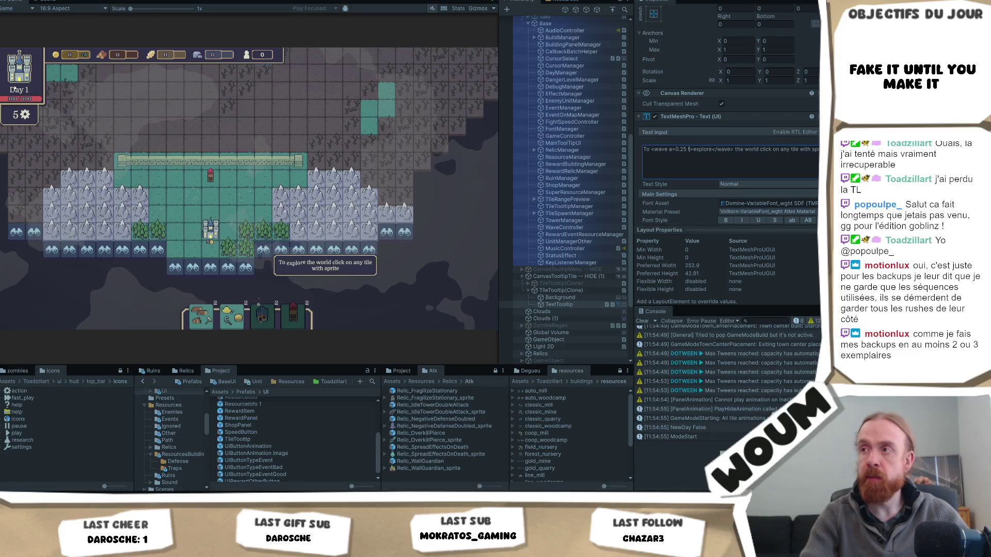
pyautogui.write('.5')
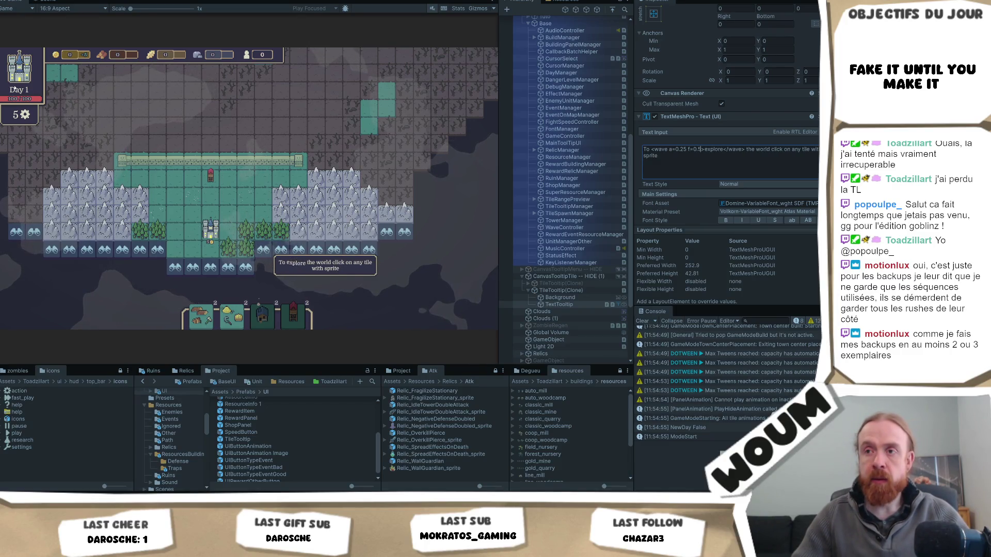
pyautogui.press('BackSpace')
pyautogui.press('BackSpace')
pyautogui.press('BackSpace')
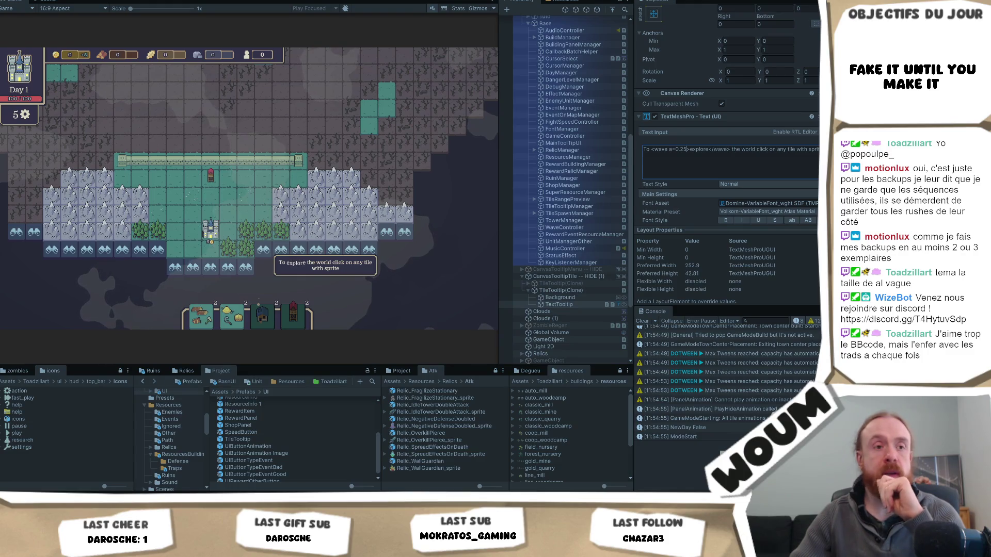
pyautogui.press('Escape')
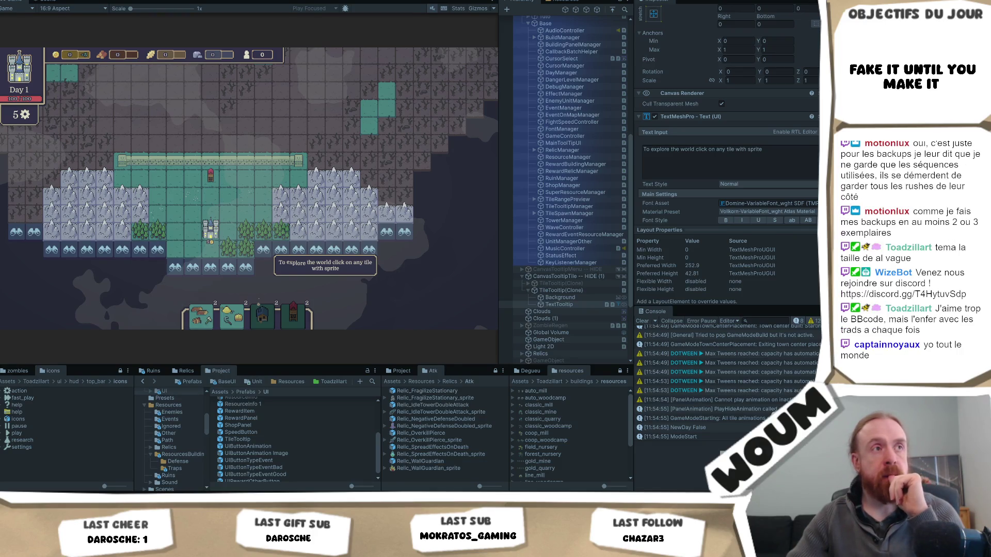
pyautogui.click(730, 162)
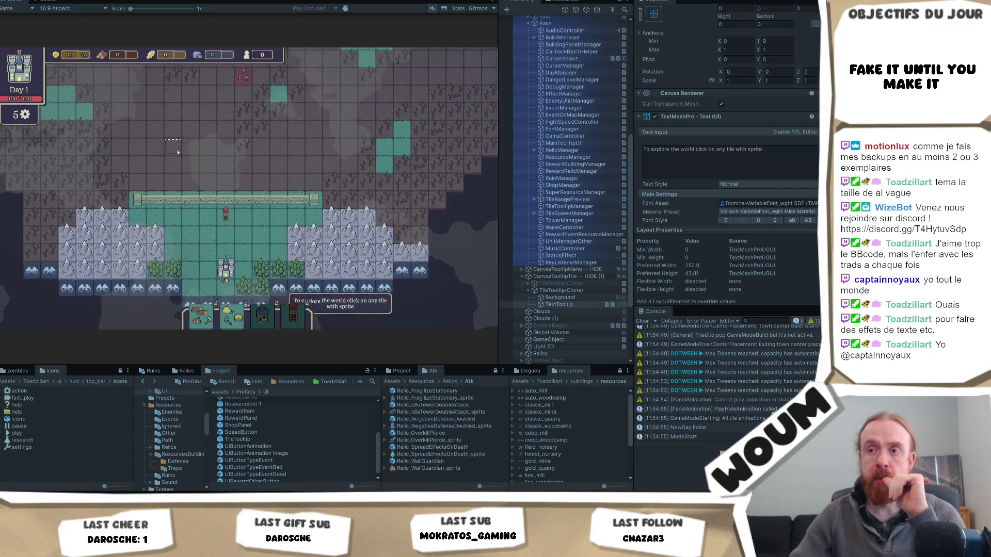
pyautogui.scroll(3, 177, 151)
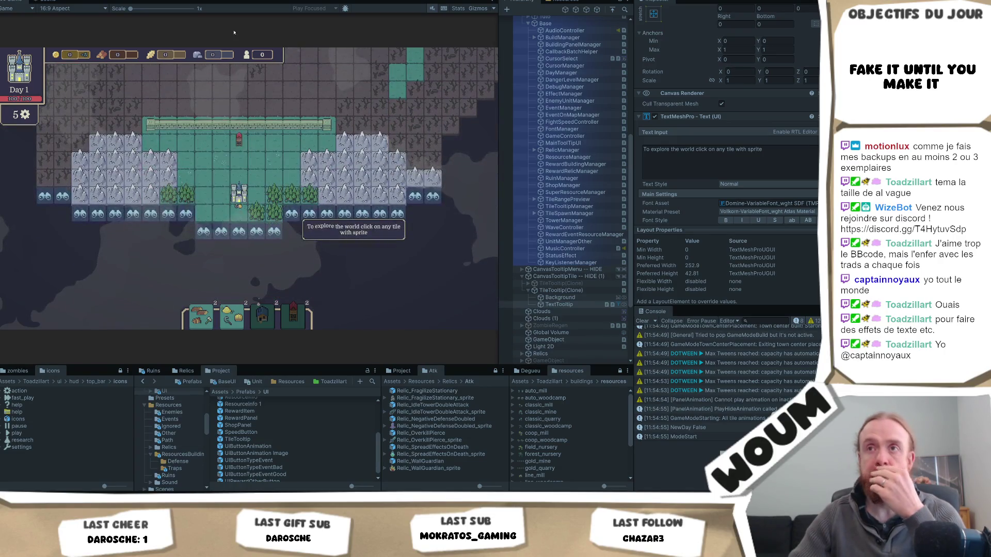
pyautogui.click(72, 8)
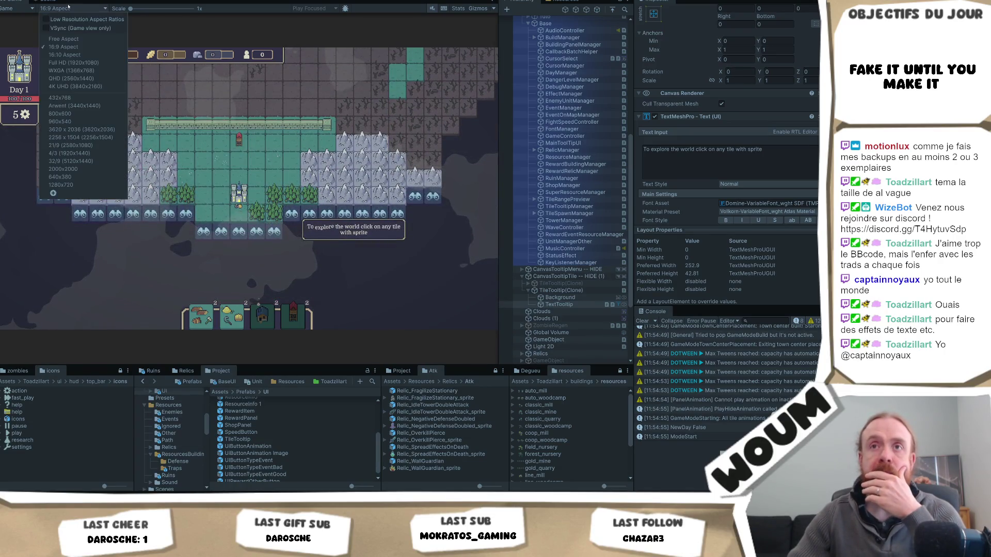
pyautogui.click(83, 55)
pyautogui.click(81, 7)
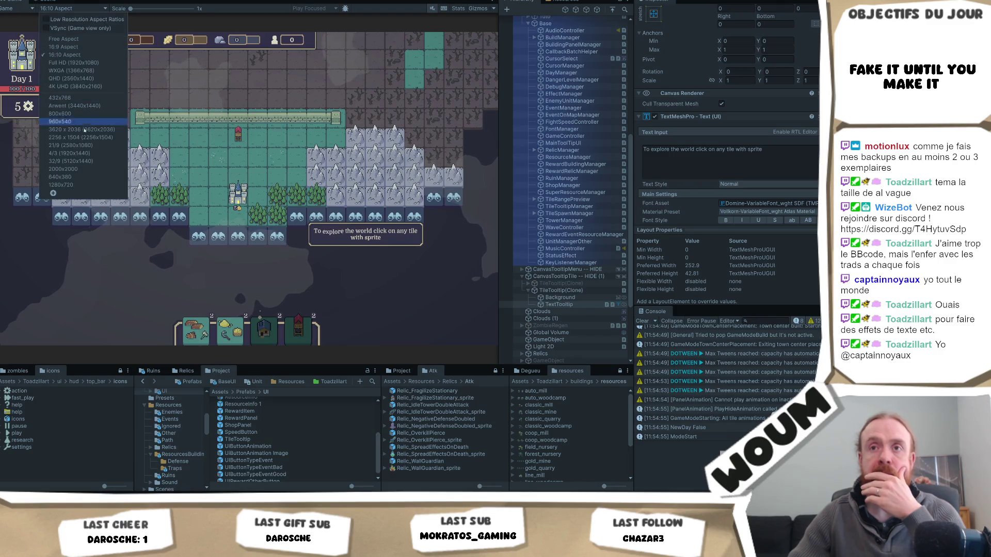
pyautogui.click(81, 164)
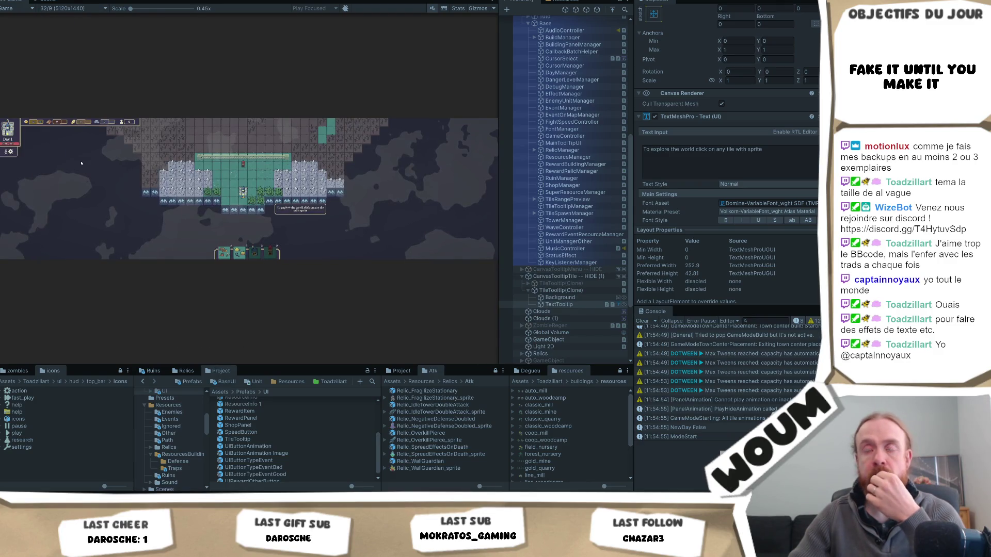
pyautogui.click(72, 8)
pyautogui.click(78, 51)
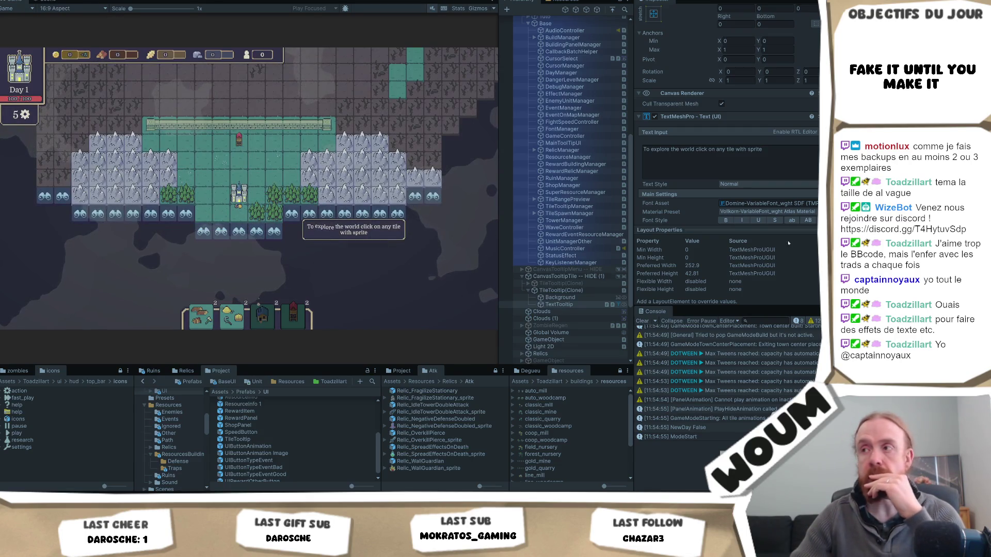
pyautogui.click(649, 150)
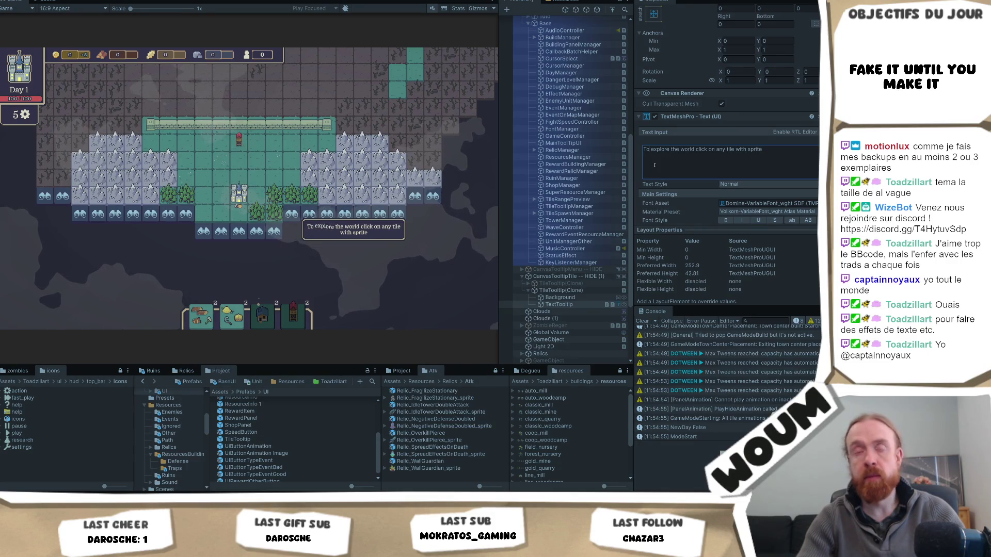
# Scroll to the Text Animator component and check its default Appearances effects
pyautogui.scroll(-10, 655, 165)
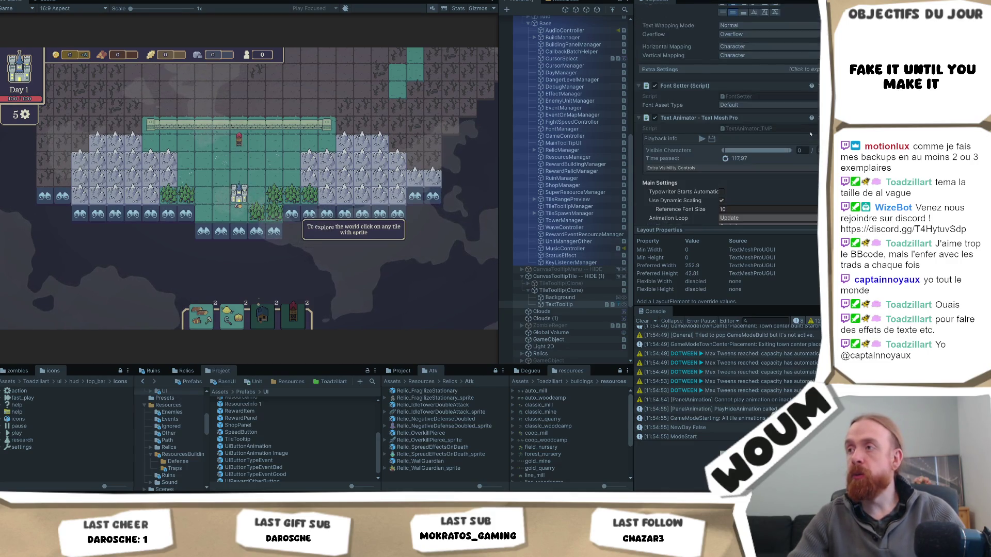
pyautogui.scroll(-3, 795, 136)
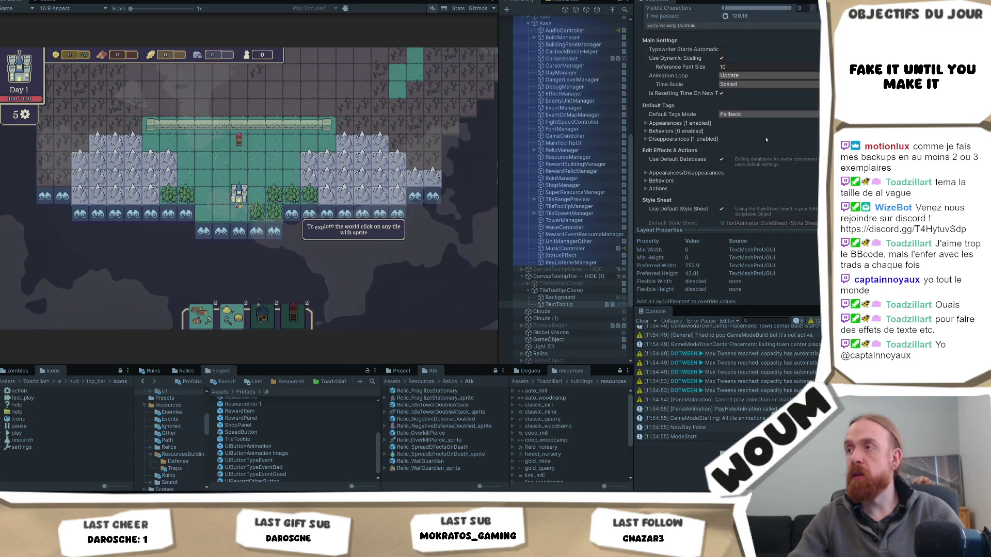
pyautogui.click(680, 124)
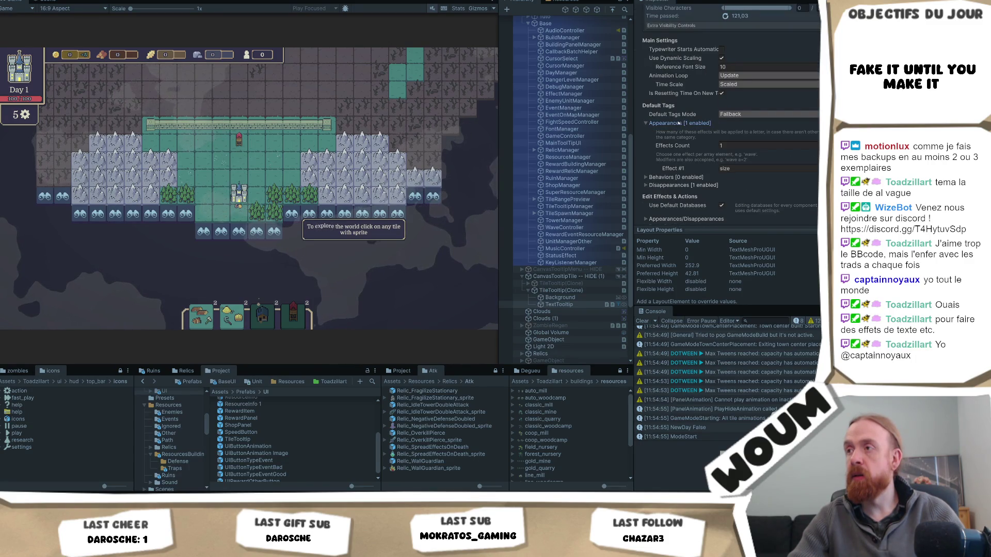
pyautogui.click(679, 123)
pyautogui.scroll(-2, 721, 149)
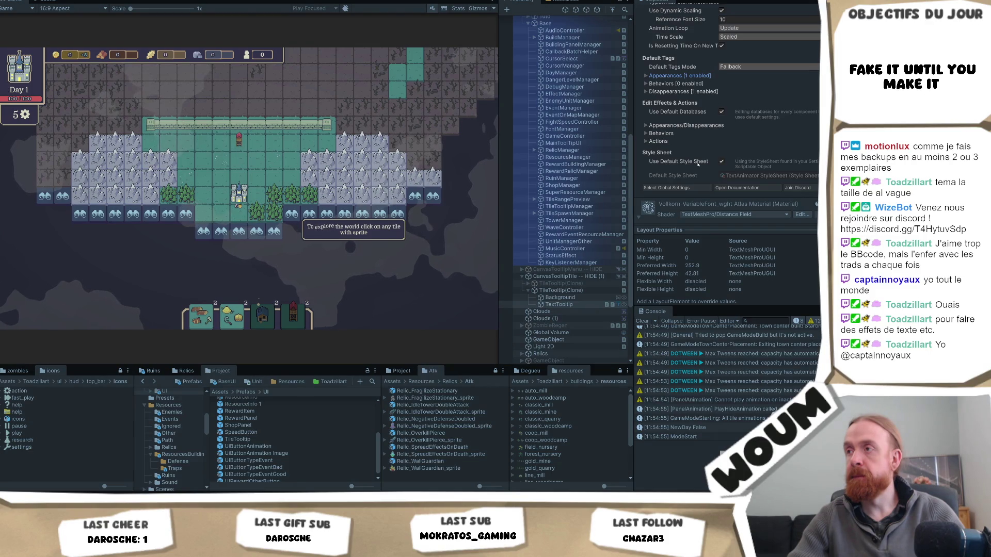
# Open the Default Style Sheet asset, confirm its Styles list is empty, and select TileTooltipManager
pyautogui.doubleClick(730, 176)
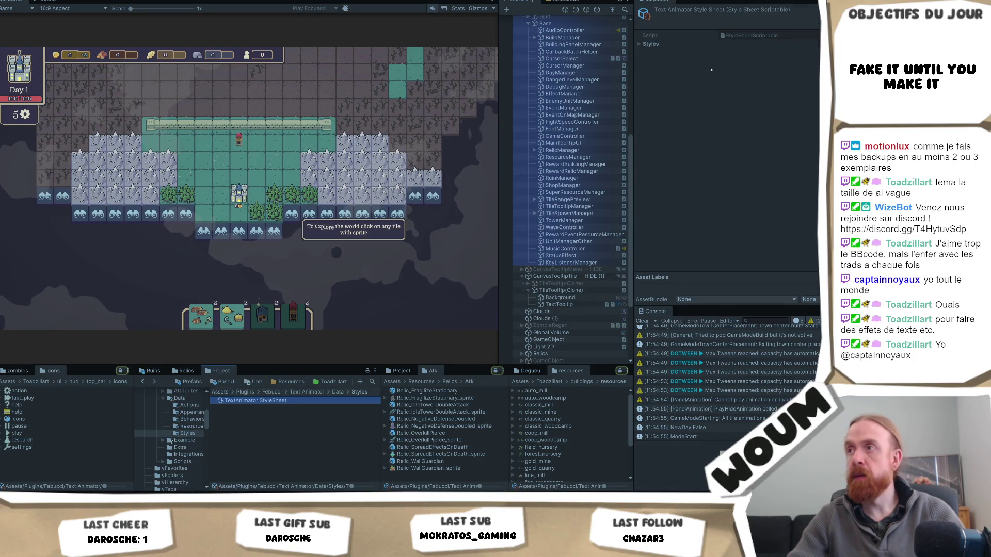
pyautogui.click(664, 44)
pyautogui.click(664, 45)
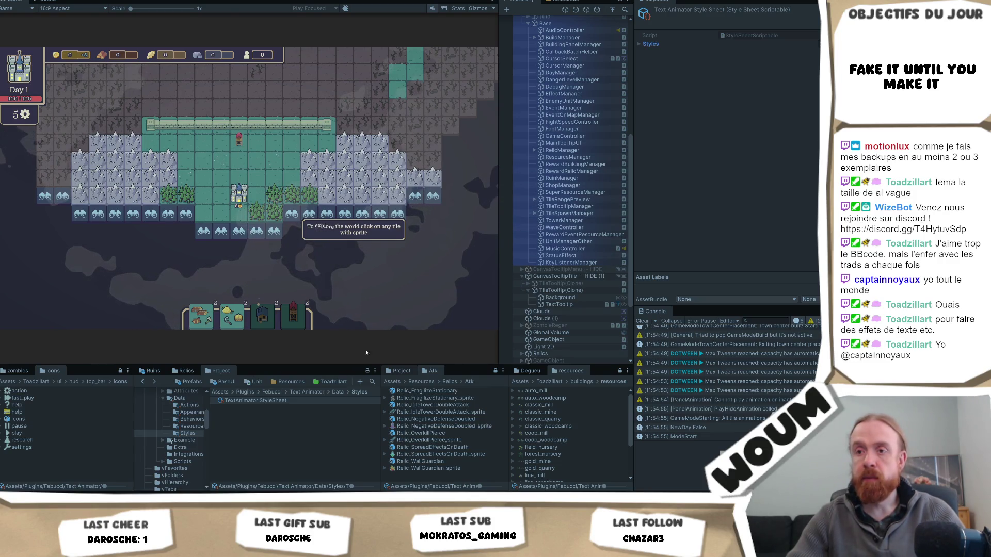
pyautogui.click(570, 206)
# Open the TileTooltip prefab used by the manager and select its TextTooltip object
pyautogui.click(743, 105)
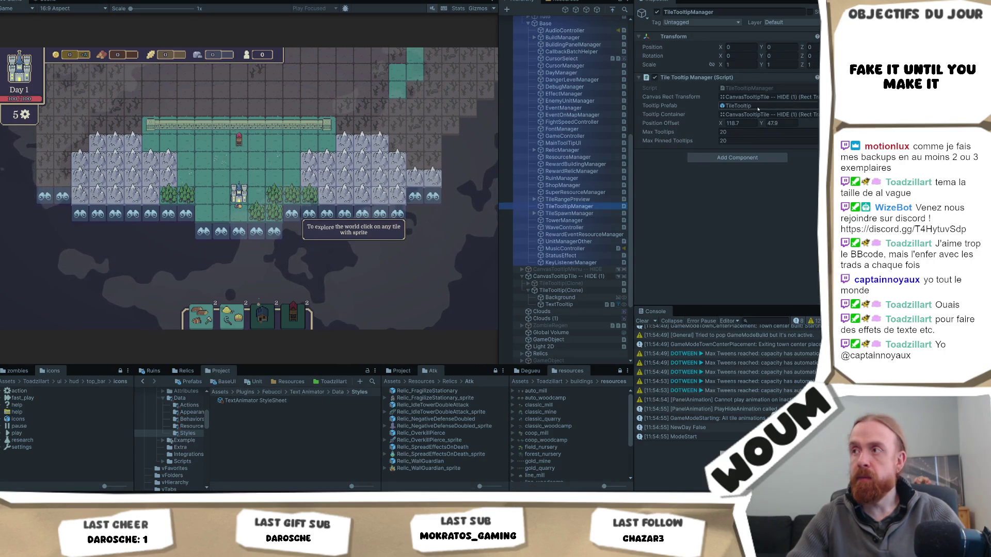
pyautogui.click(233, 440)
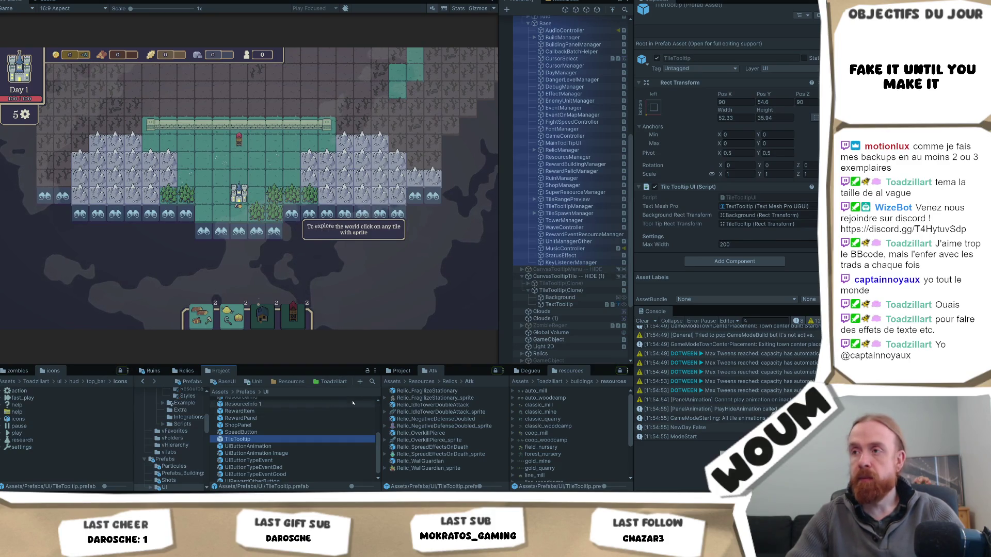
pyautogui.doubleClick(262, 445)
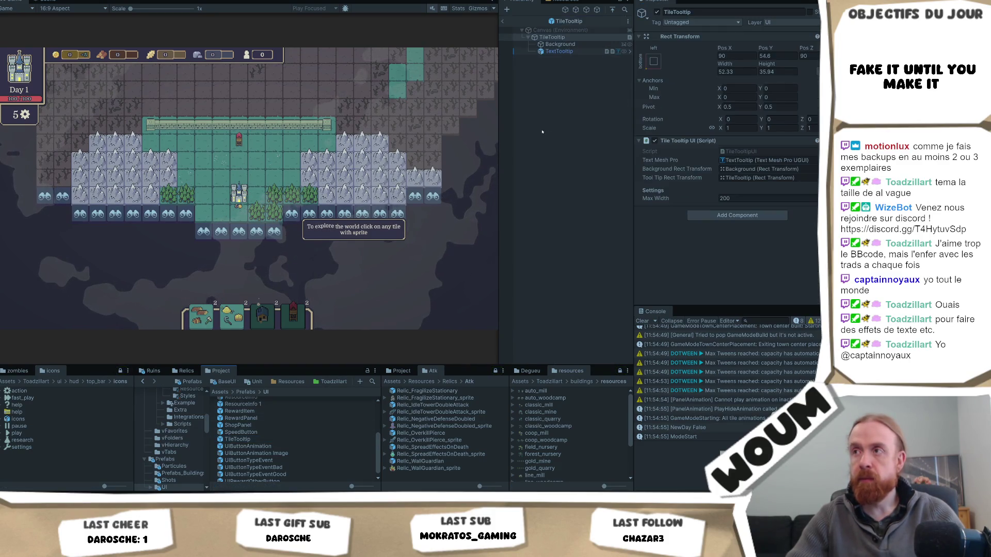
pyautogui.click(560, 44)
pyautogui.click(559, 51)
# Review the default tag modes and expand the appearance effects list
pyautogui.scroll(-15, 728, 148)
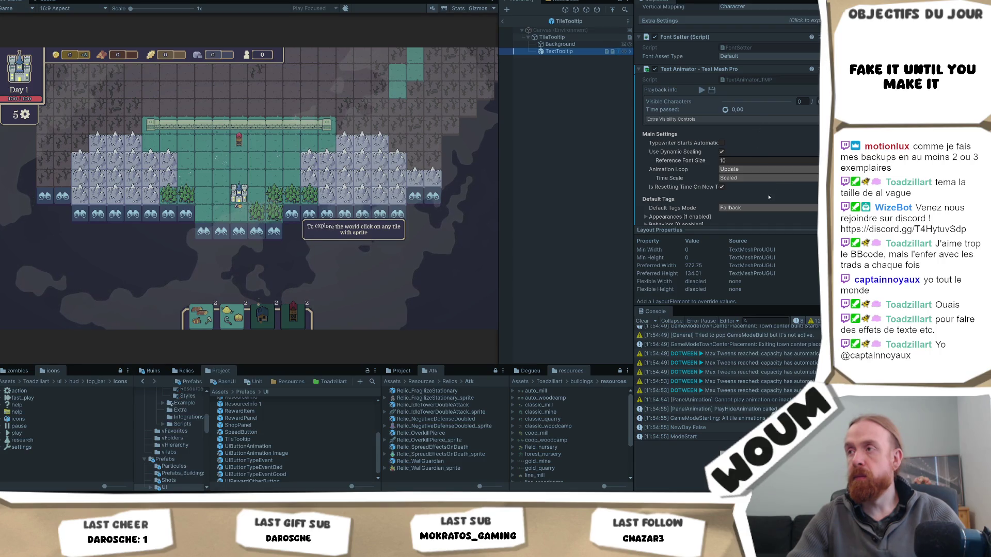
pyautogui.scroll(-2, 755, 191)
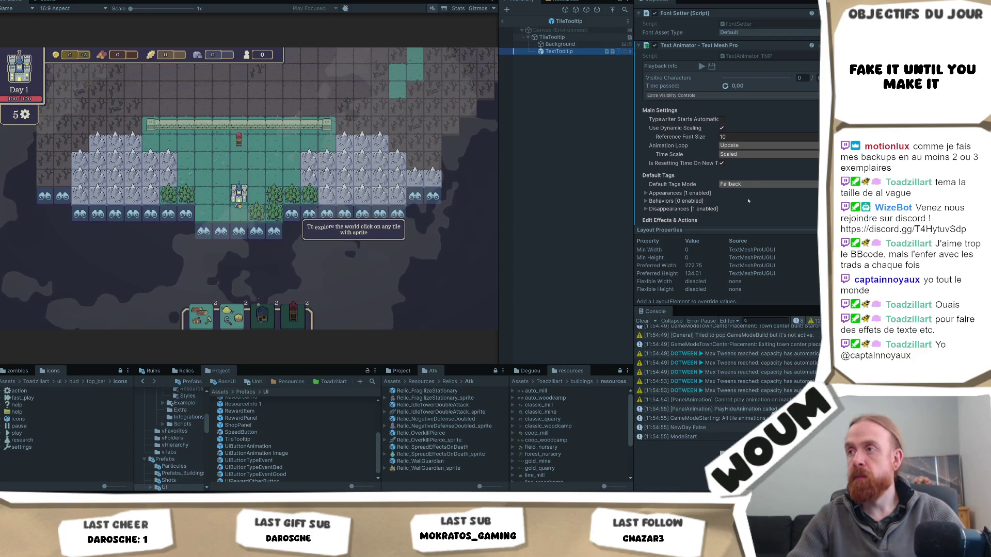
pyautogui.scroll(-4, 693, 210)
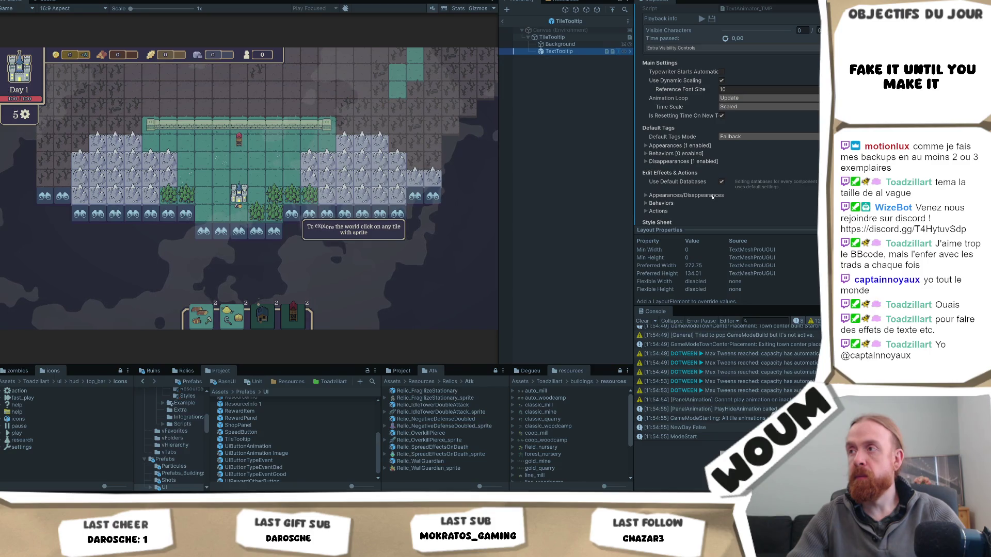
pyautogui.click(741, 136)
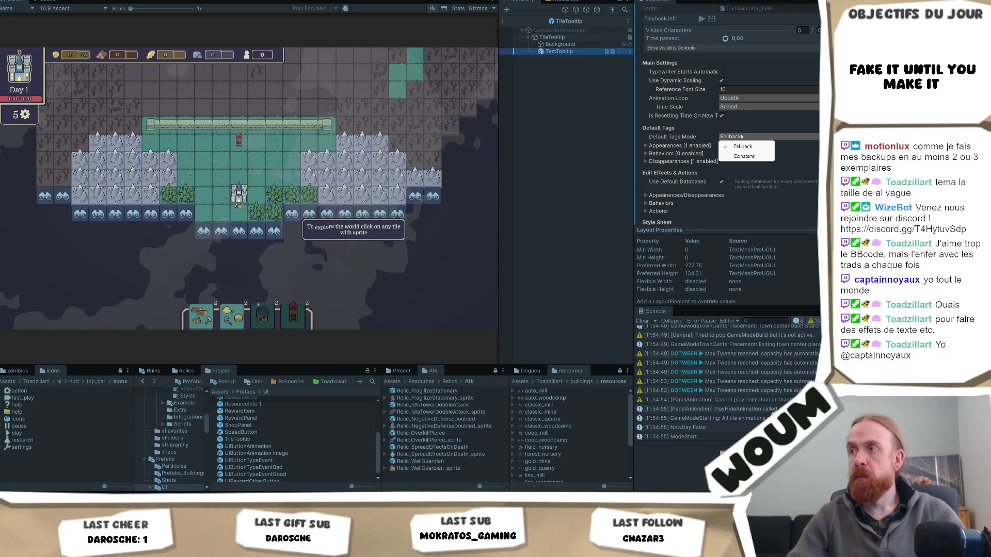
pyautogui.click(749, 201)
pyautogui.click(681, 145)
pyautogui.scroll(-1, 689, 178)
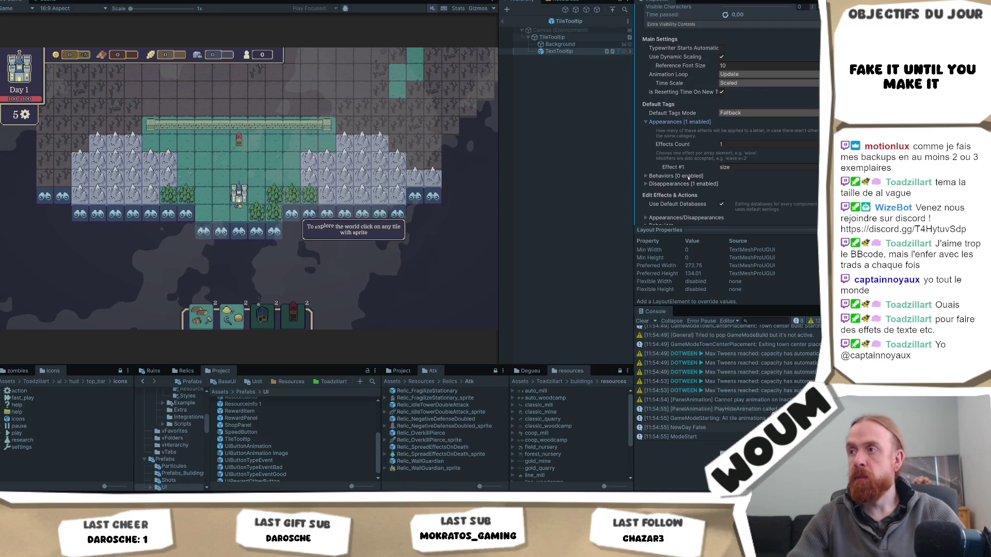
# Set both the appearance and disappearance effects counts to 0
pyautogui.click(727, 144)
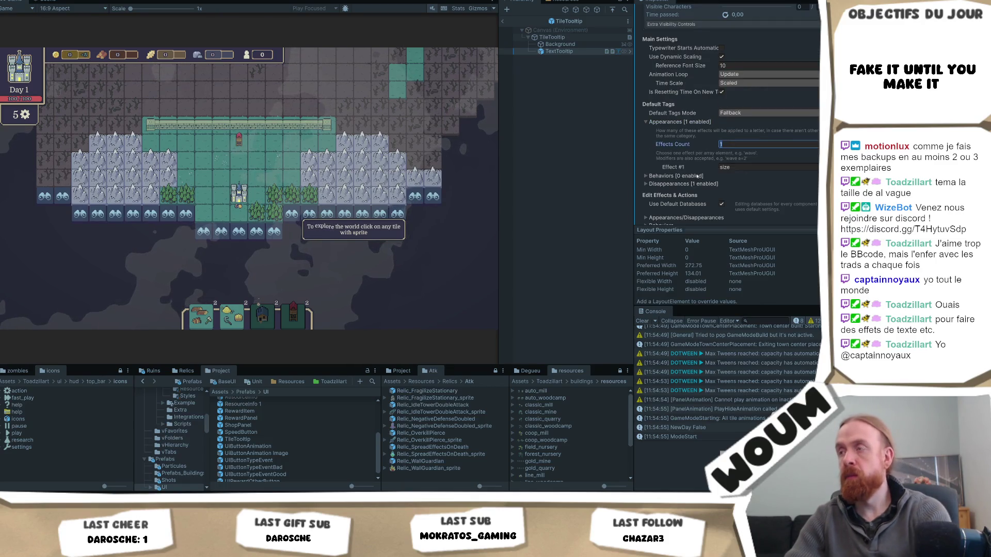
pyautogui.write('0')
pyautogui.click(671, 160)
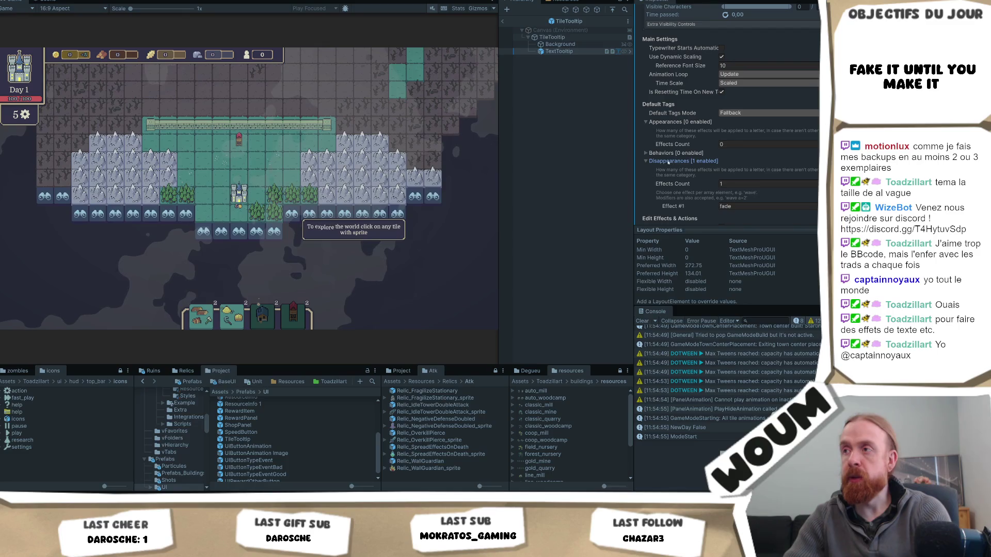
pyautogui.click(740, 184)
pyautogui.write('0')
pyautogui.click(728, 144)
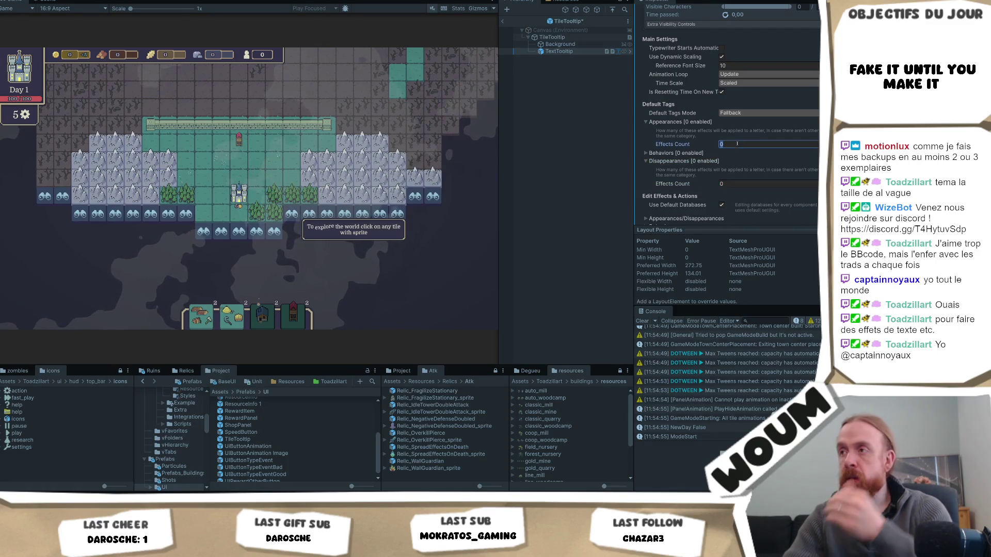
# Scroll down and open the Text Animator global settings
pyautogui.scroll(-1, 746, 179)
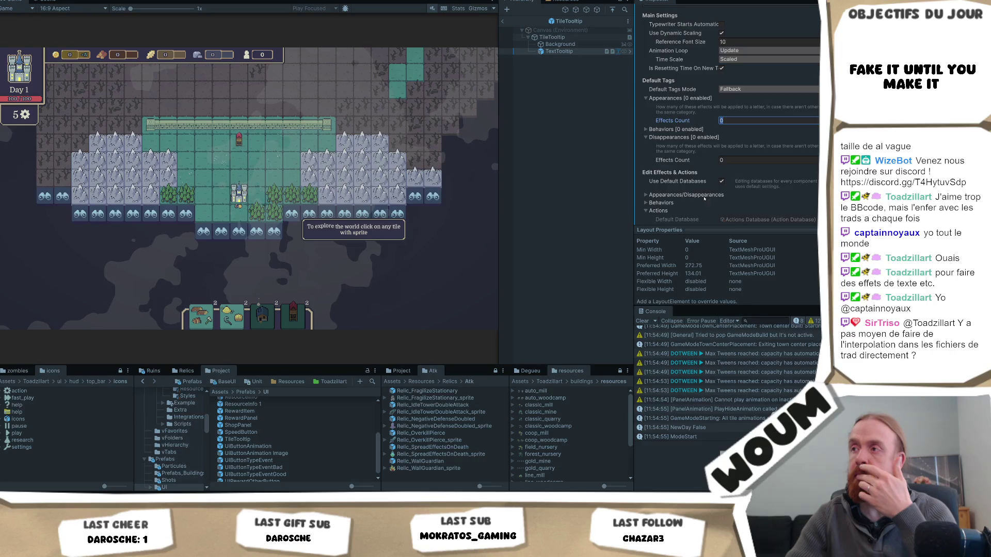
pyautogui.scroll(-3, 706, 202)
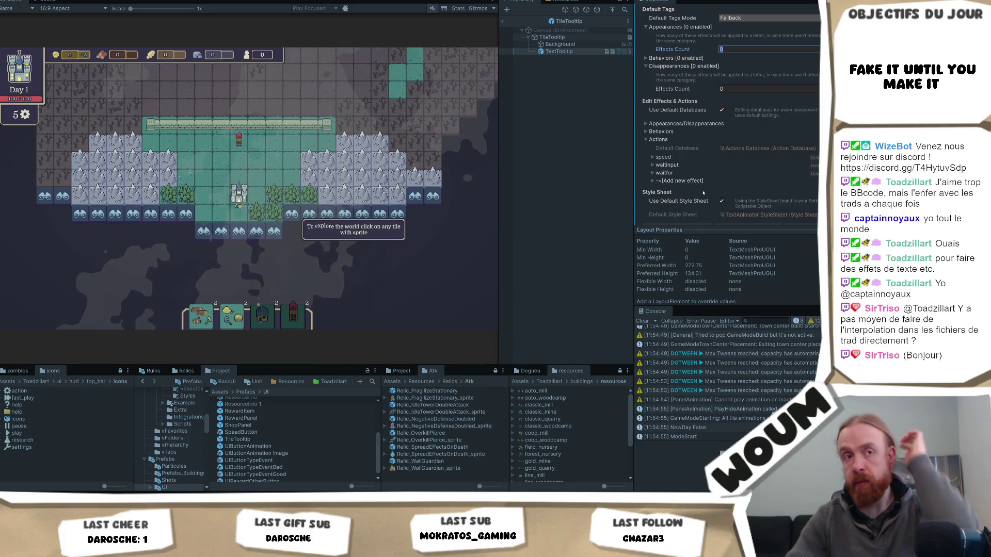
pyautogui.scroll(-3, 717, 167)
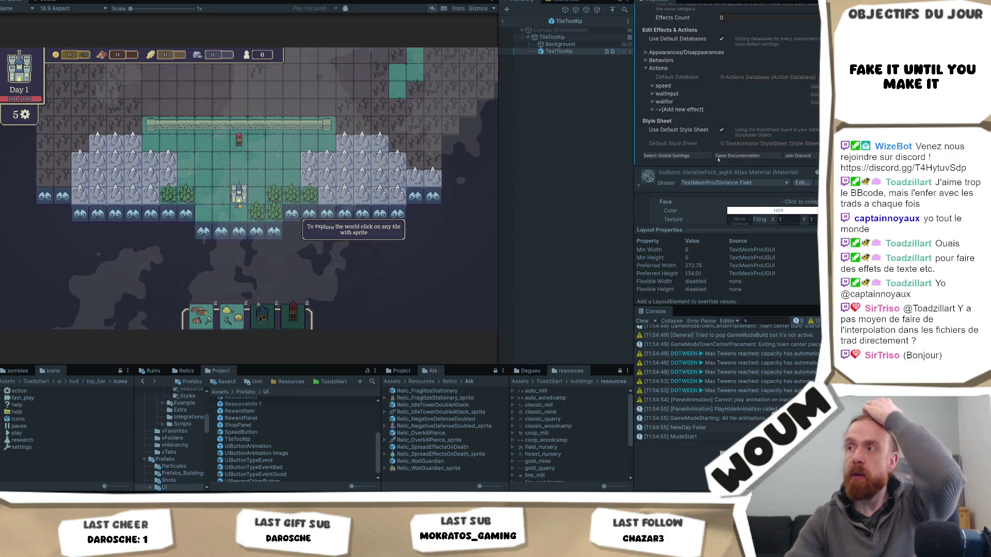
pyautogui.click(671, 156)
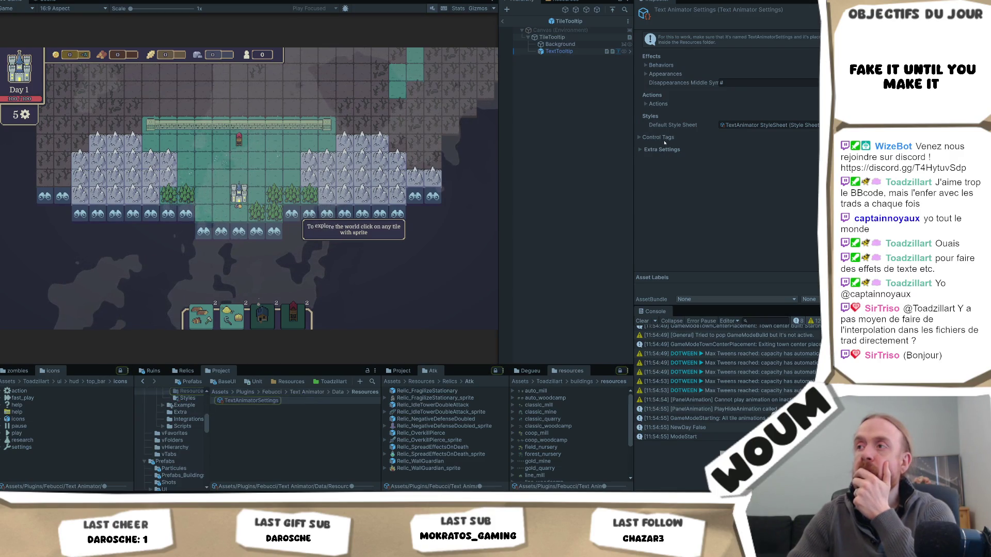
# Expand the global settings foldouts, locate the Behaviors Database, and select WaveBehavior
pyautogui.click(643, 150)
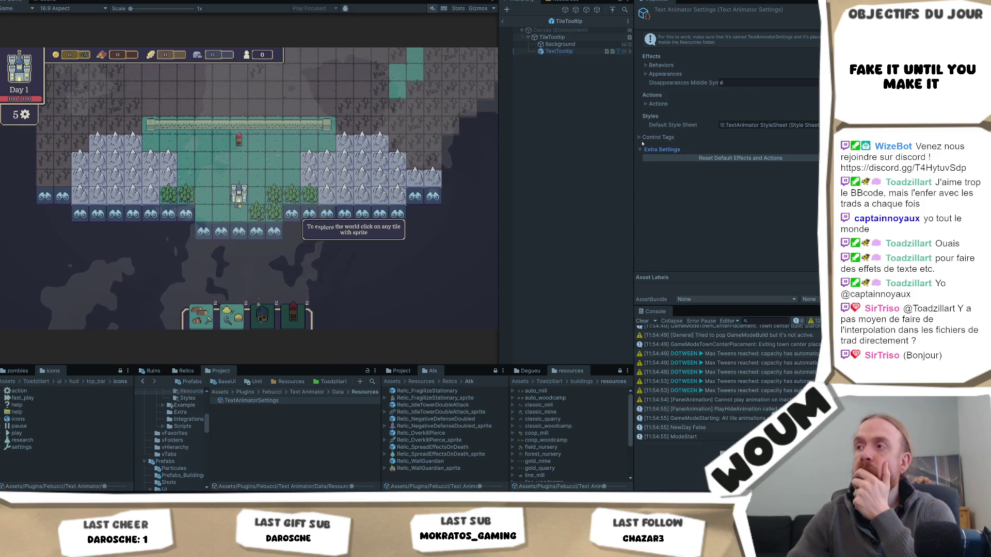
pyautogui.click(638, 138)
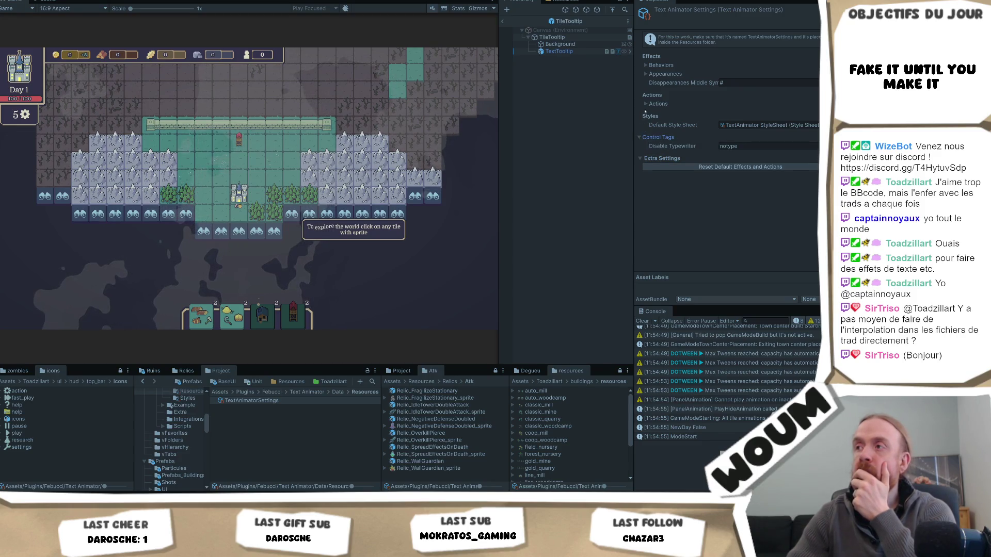
pyautogui.click(646, 105)
pyautogui.click(647, 74)
pyautogui.click(646, 65)
pyautogui.click(739, 73)
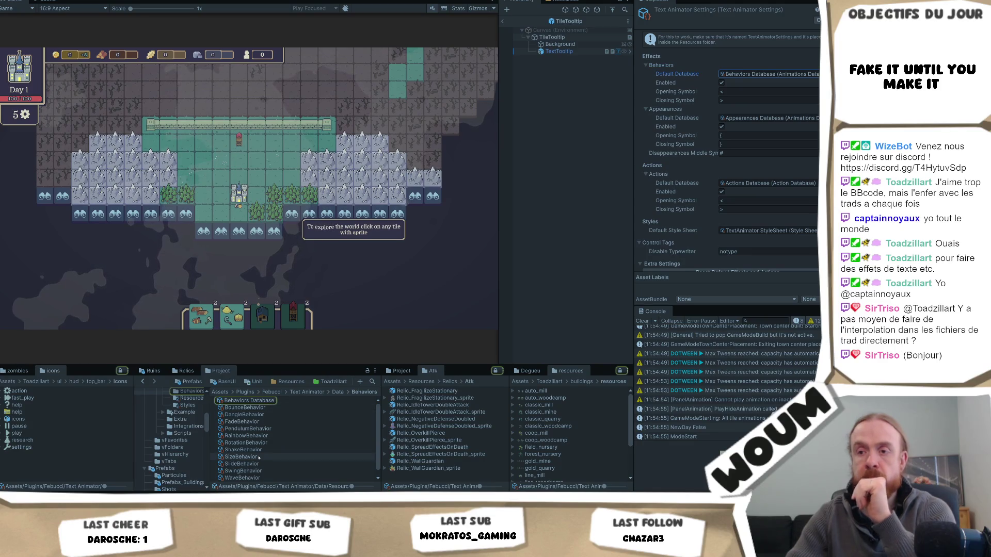
pyautogui.scroll(-1, 283, 468)
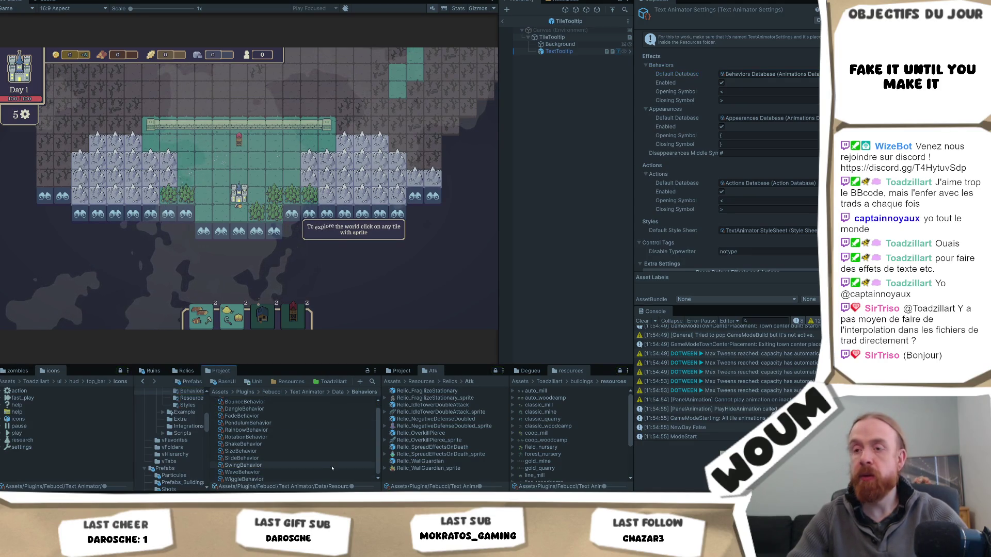
pyautogui.click(242, 472)
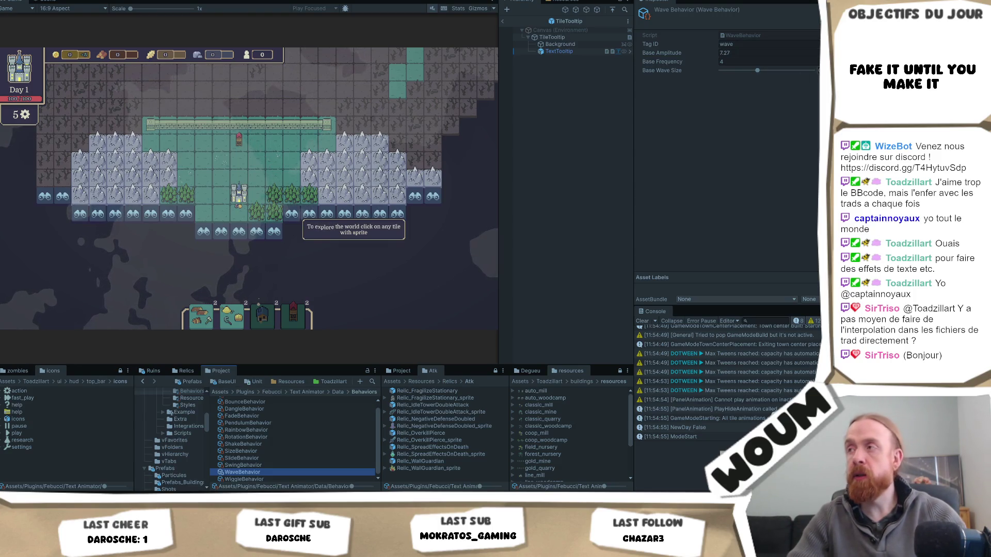
# Drag Base Wave Size to its minimum, exit prefab mode, and select the TextTooltip object
pyautogui.click(757, 71)
pyautogui.moveTo(758, 71); pyautogui.dragTo(721, 70)
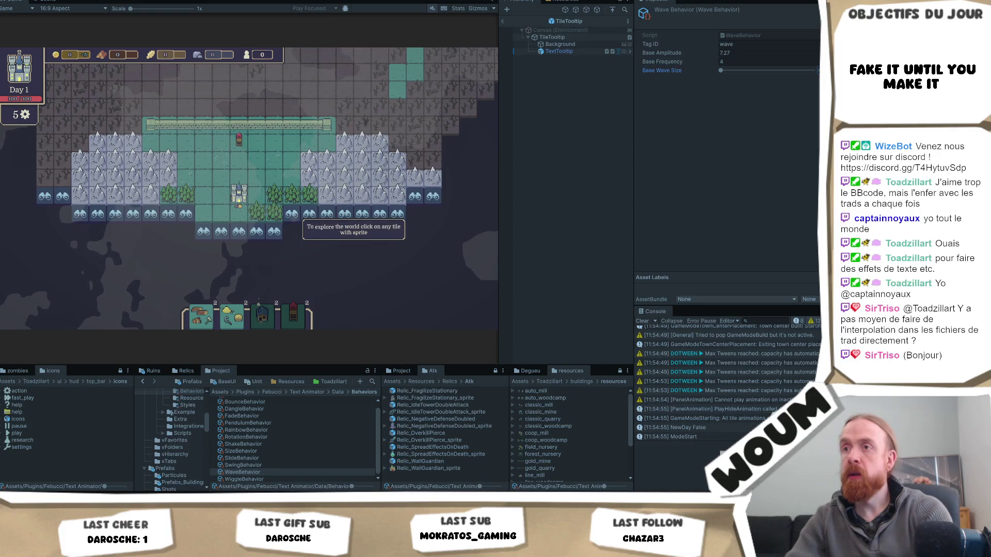
pyautogui.click(506, 21)
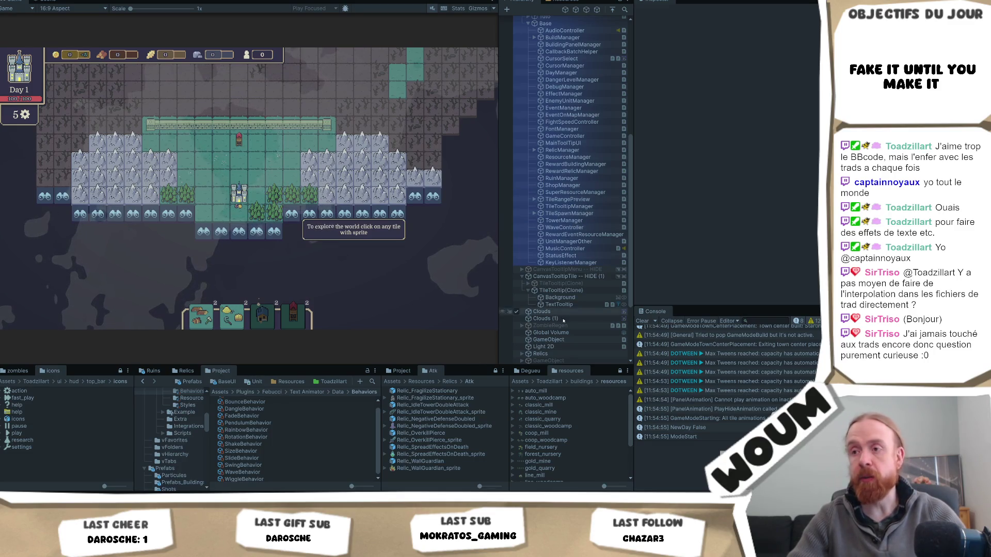
pyautogui.click(575, 305)
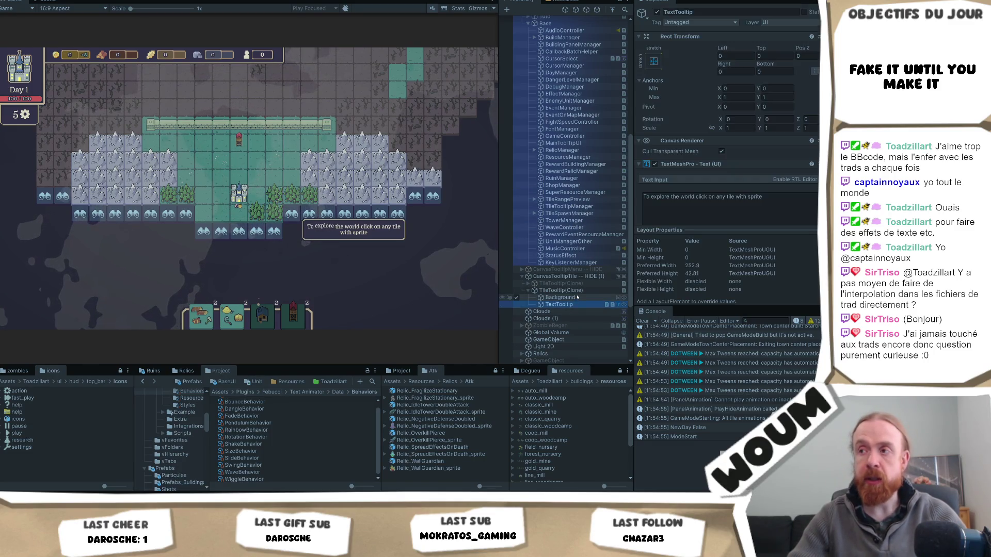
# Insert <wave> before and </wave> after 'explore' in TextTooltip's text, then reselect WaveBehavior
pyautogui.click(659, 197)
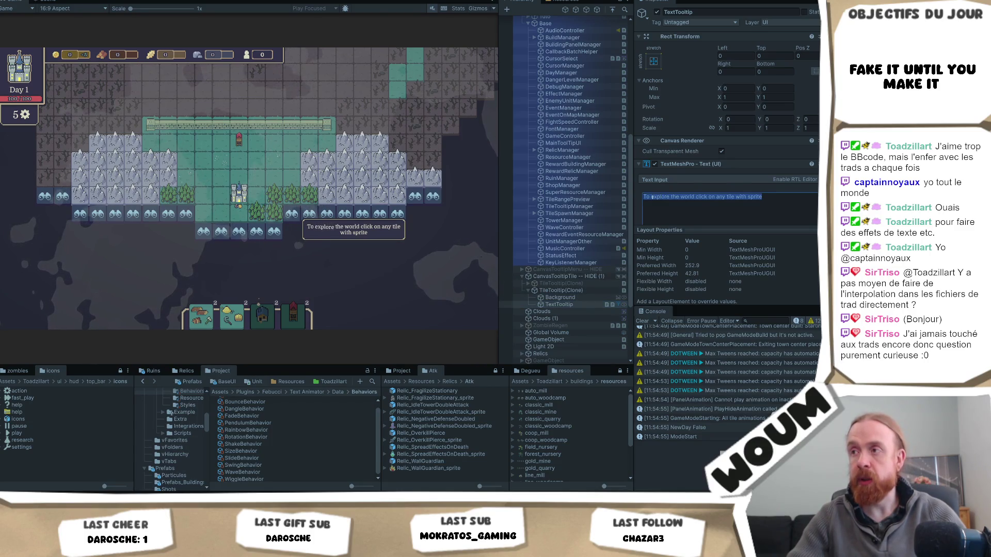
pyautogui.click(650, 197)
pyautogui.write('<wave>')
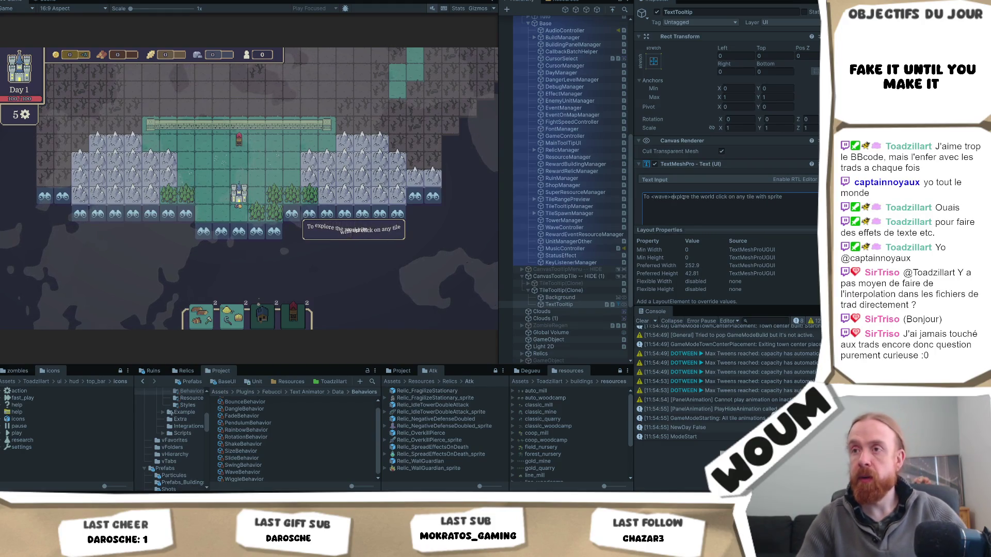
pyautogui.click(689, 197)
pyautogui.write('</wave>')
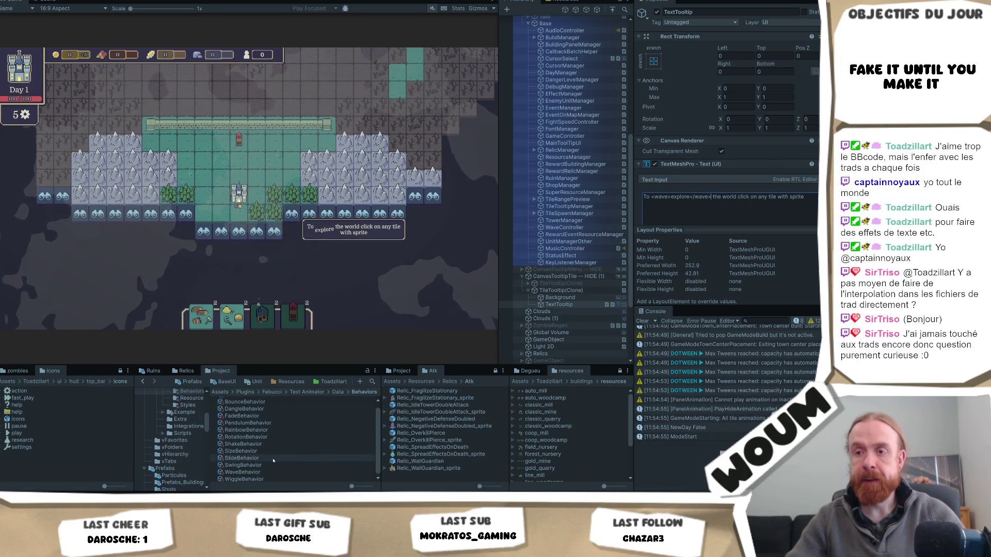
pyautogui.click(320, 473)
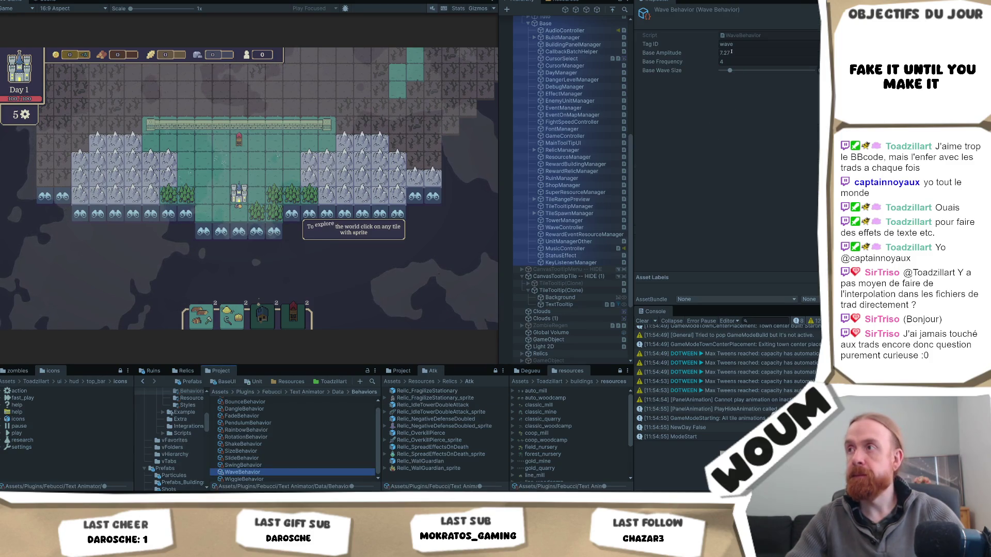
# Enlarge Base Wave Size slightly, set Base Frequency to 2, and halve Base Amplitude
pyautogui.click(730, 71)
pyautogui.moveTo(730, 70); pyautogui.dragTo(739, 70)
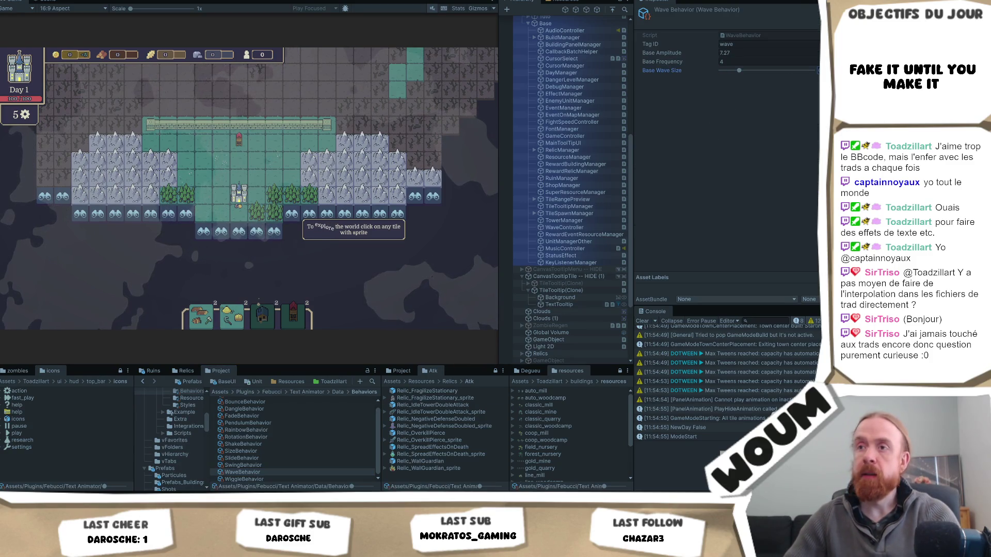
pyautogui.click(758, 61)
pyautogui.write('2')
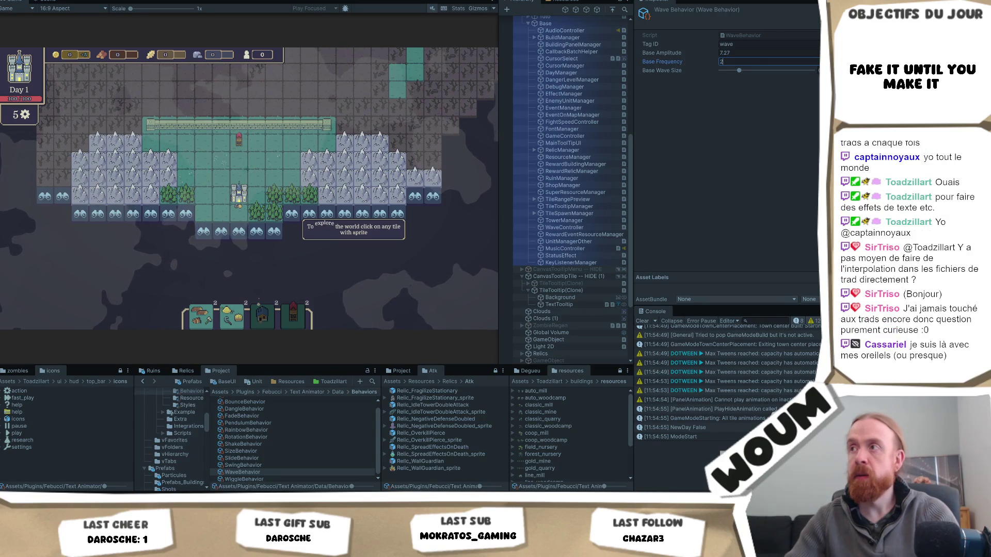
pyautogui.click(732, 53)
pyautogui.write('/2')
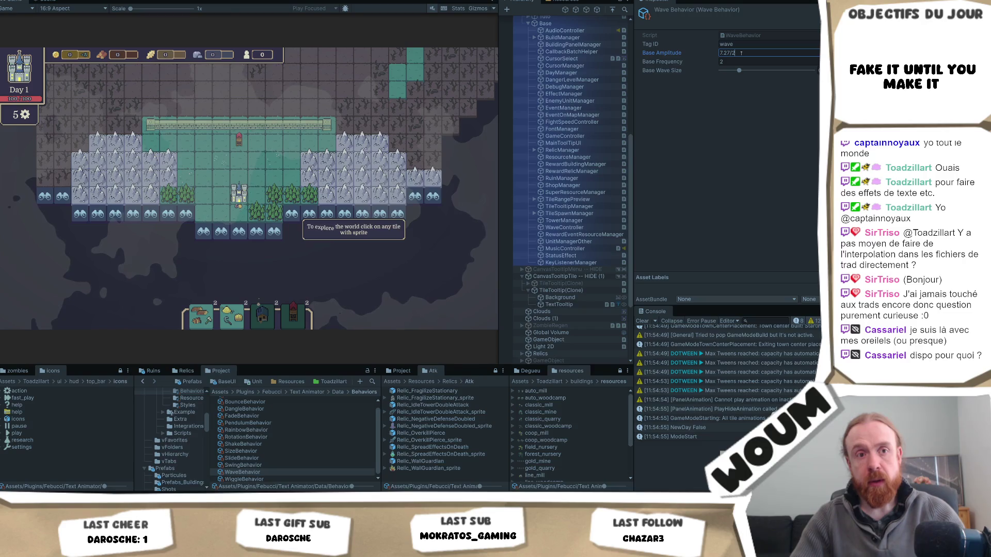
pyautogui.press('Tab')
# Set Base Frequency and Base Amplitude to 4, then nudge Base Wave Size down and back up
pyautogui.write('4')
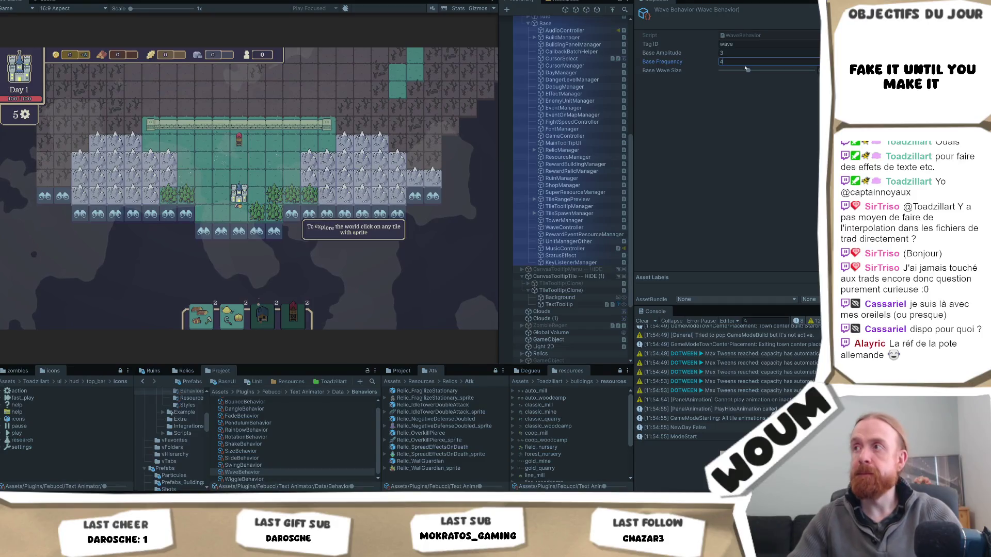
pyautogui.click(744, 53)
pyautogui.write('2')
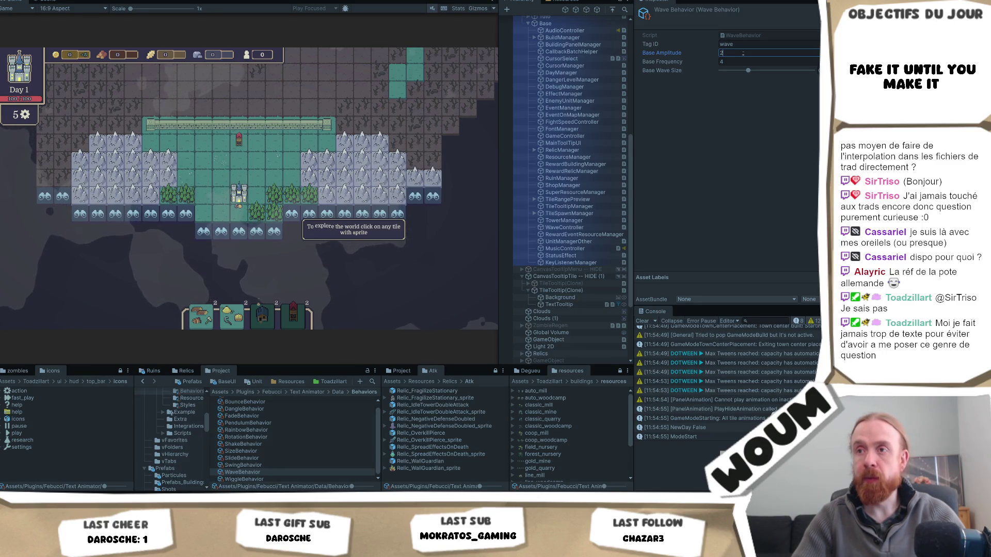
pyautogui.write('3')
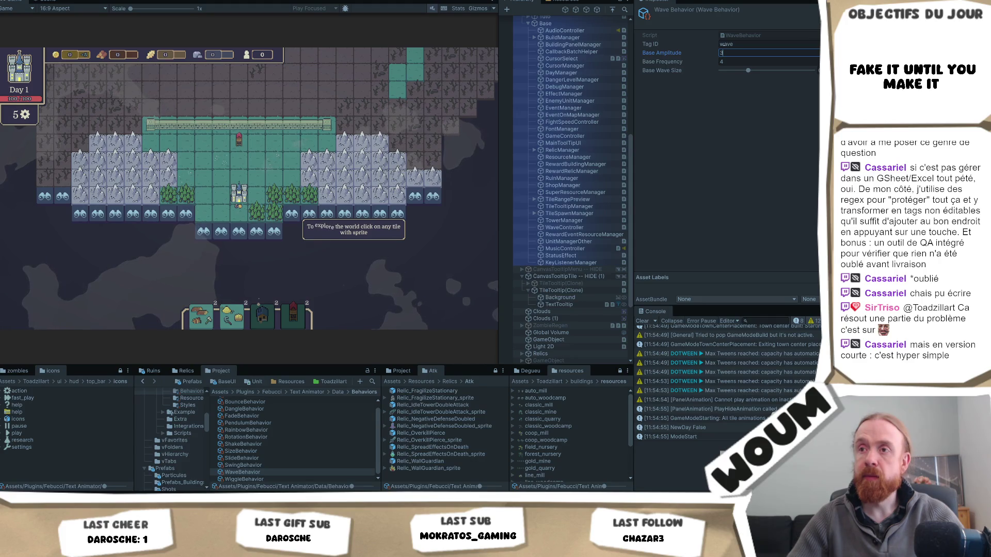
pyautogui.press('BackSpace')
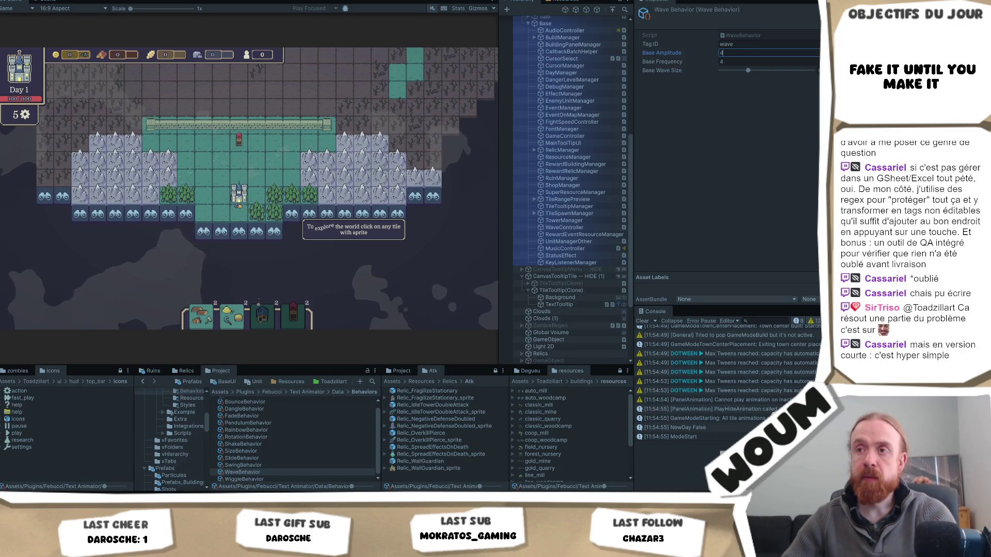
pyautogui.write('4')
pyautogui.press('Tab')
pyautogui.press('Tab')
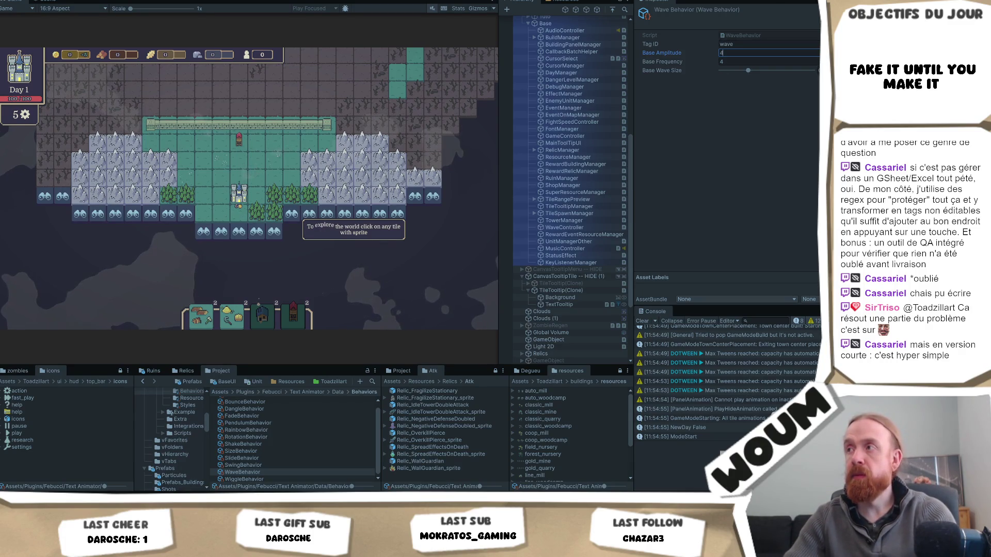
pyautogui.press('Left')
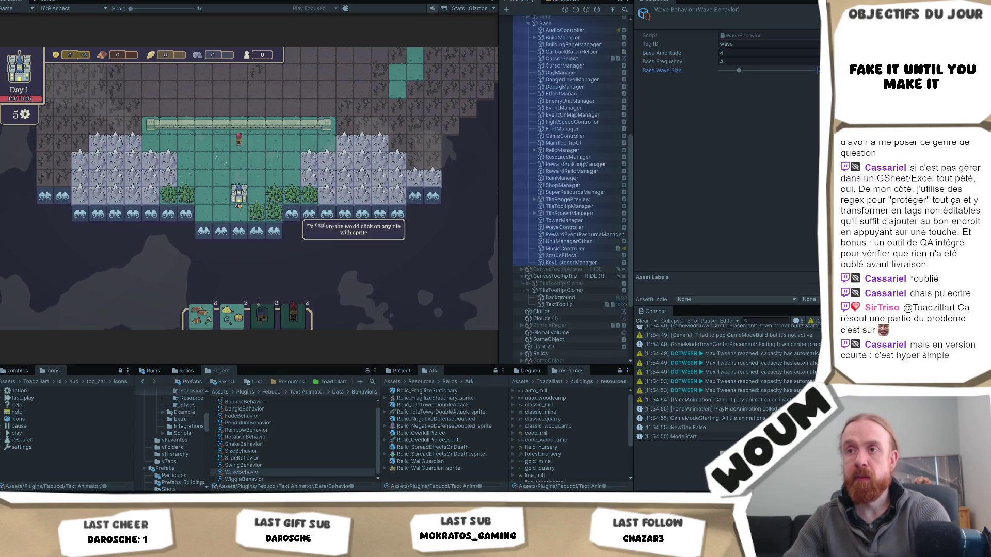
pyautogui.press('Left')
pyautogui.press('Left')
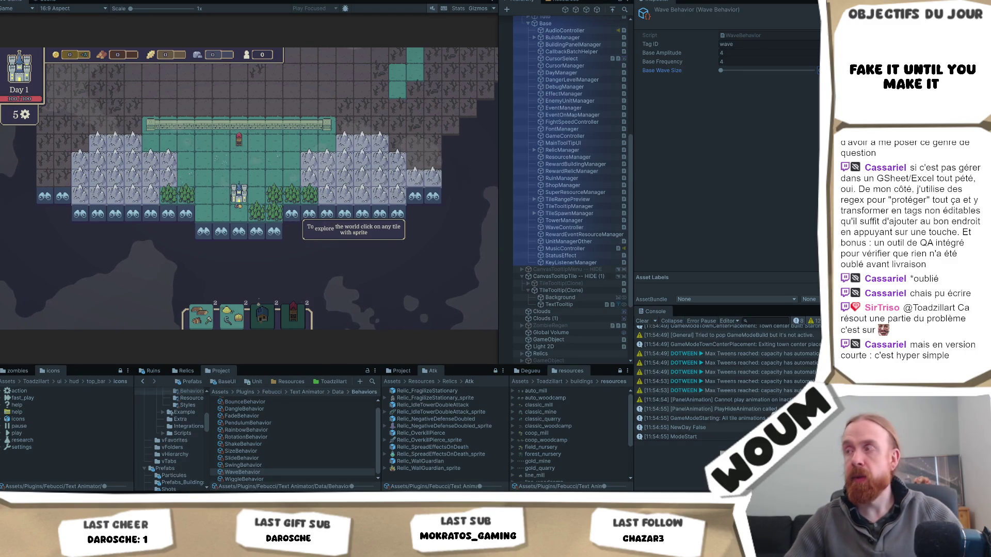
pyautogui.press('Right')
pyautogui.press('Right')
pyautogui.press('Right')
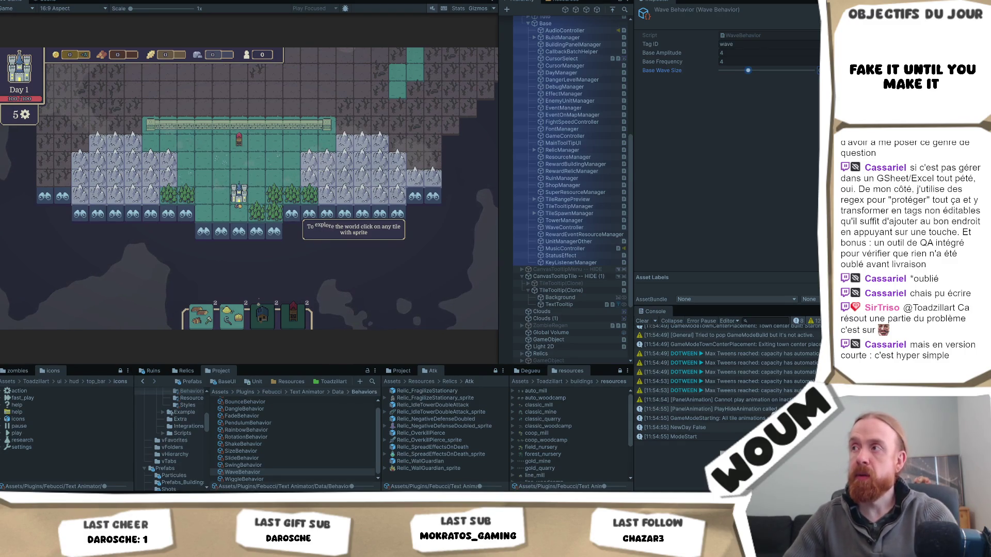
# Try Base Amplitude 7 and Base Frequency 1, then set amplitude to 7*0.25 (1.75)
pyautogui.moveTo(748, 70)
pyautogui.mouseDown()
pyautogui.moveTo(757, 70)
pyautogui.moveTo(730, 70)
pyautogui.mouseUp()
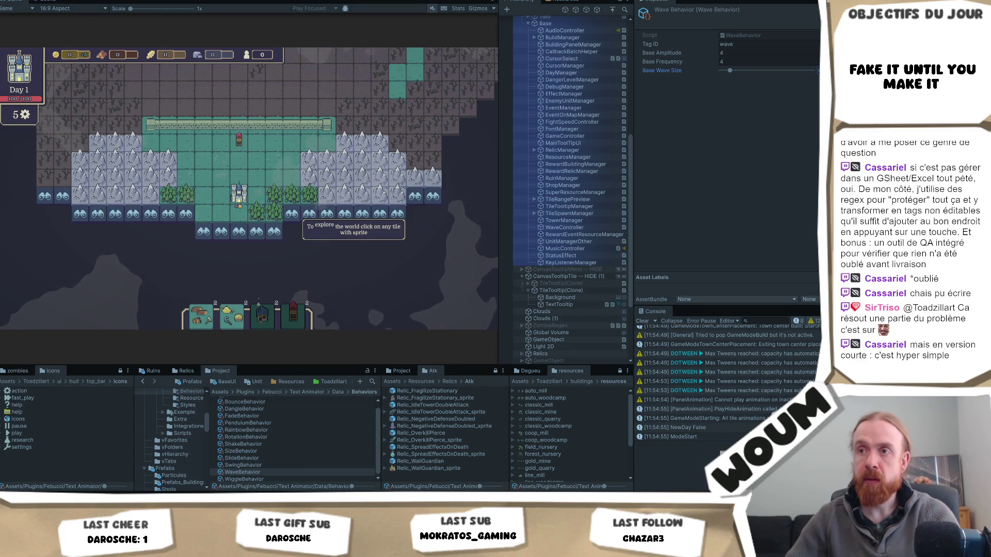
pyautogui.click(744, 52)
pyautogui.write('7')
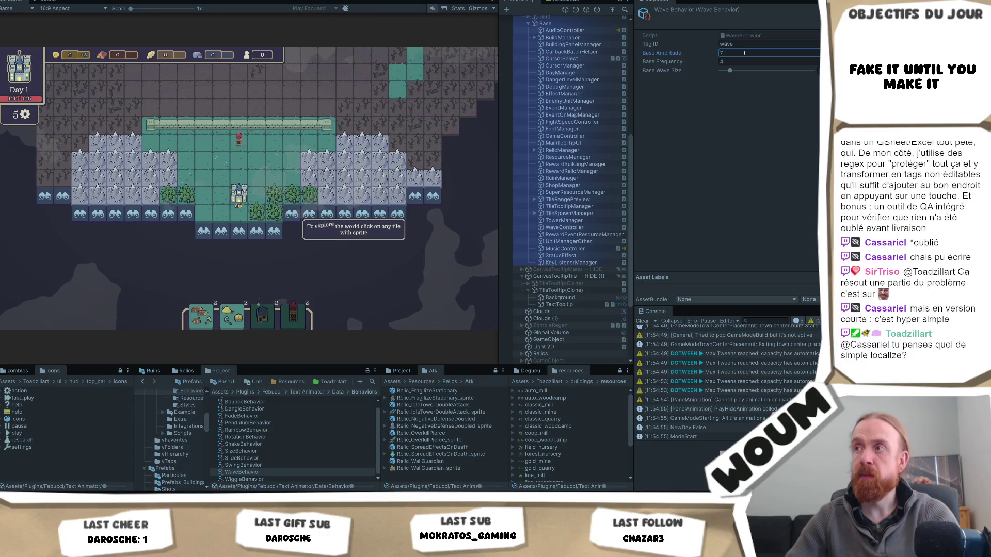
pyautogui.click(734, 61)
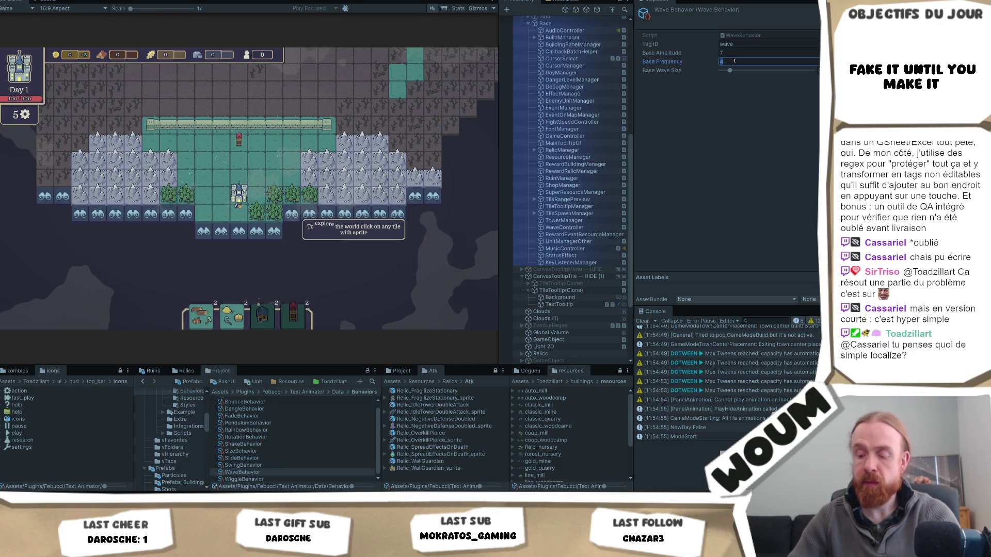
pyautogui.write('8')
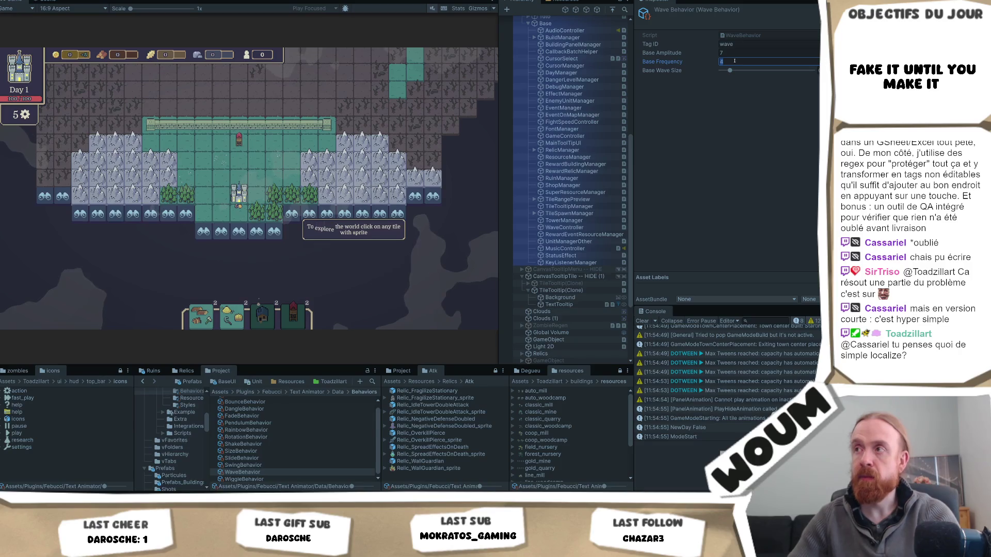
pyautogui.press('BackSpace')
pyautogui.write('1')
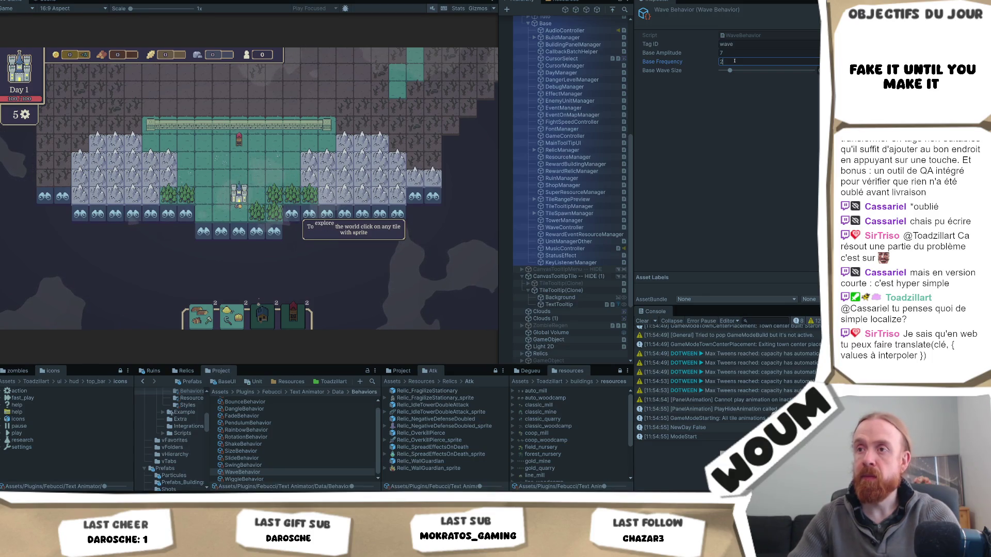
pyautogui.click(736, 54)
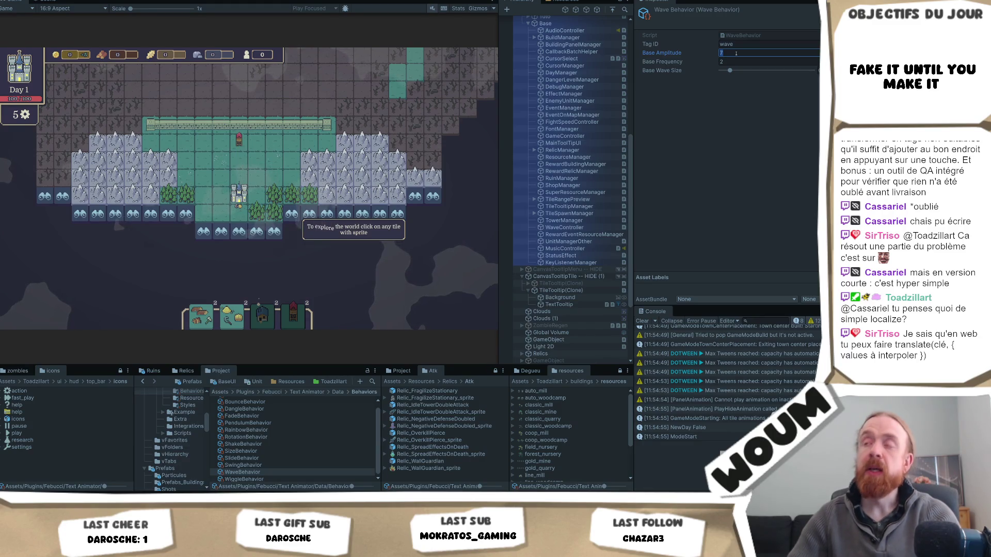
pyautogui.write('7*0.25')
pyautogui.press('Return')
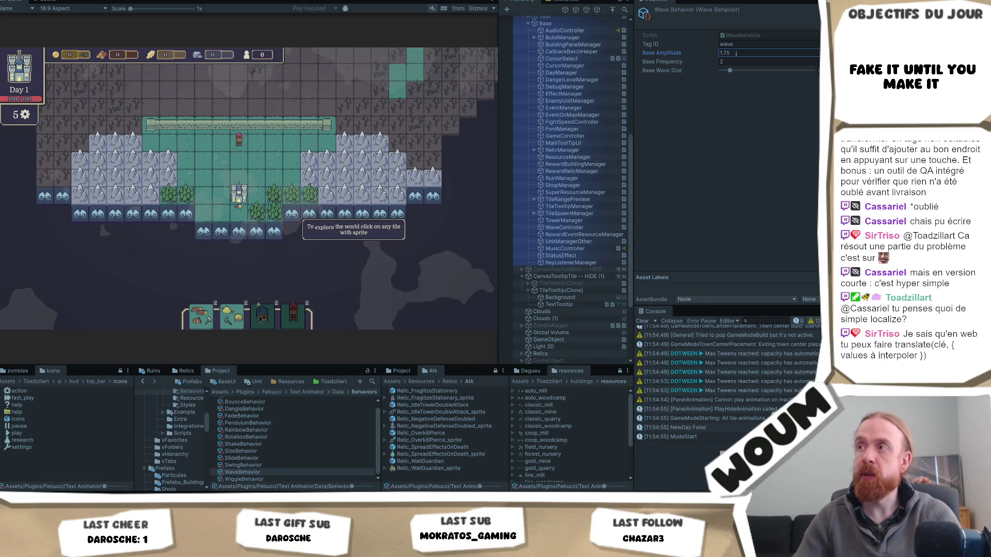
# Enlarge Base Wave Size and try Base Frequency 4, Base Amplitude 2 and frequency 2
pyautogui.click(738, 61)
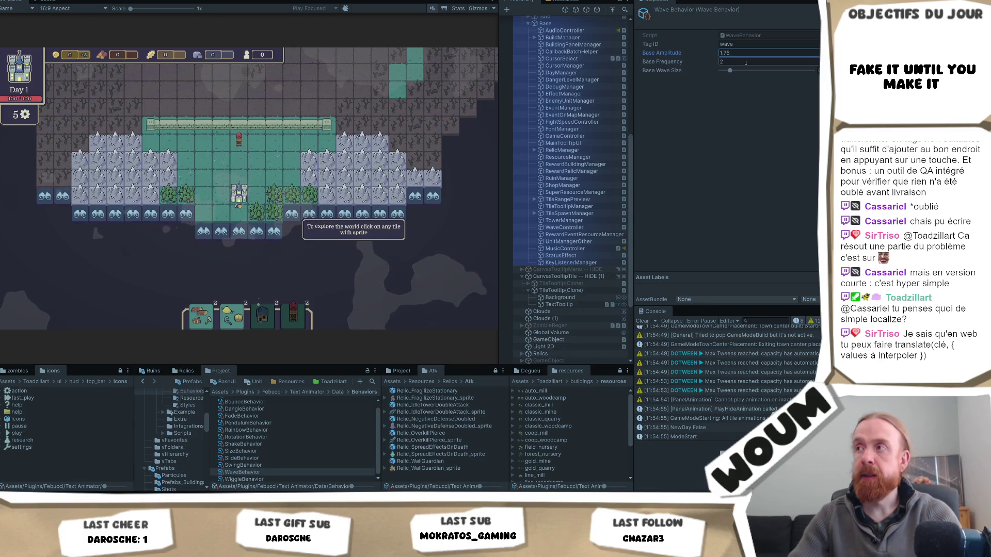
pyautogui.press('Tab')
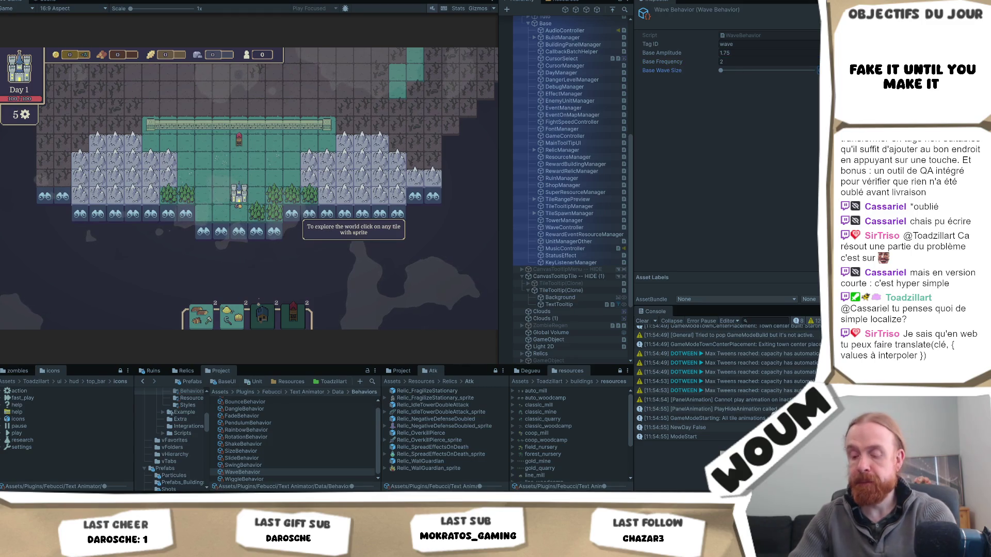
pyautogui.moveTo(729, 70); pyautogui.dragTo(757, 70)
pyautogui.click(803, 63)
pyautogui.write('4')
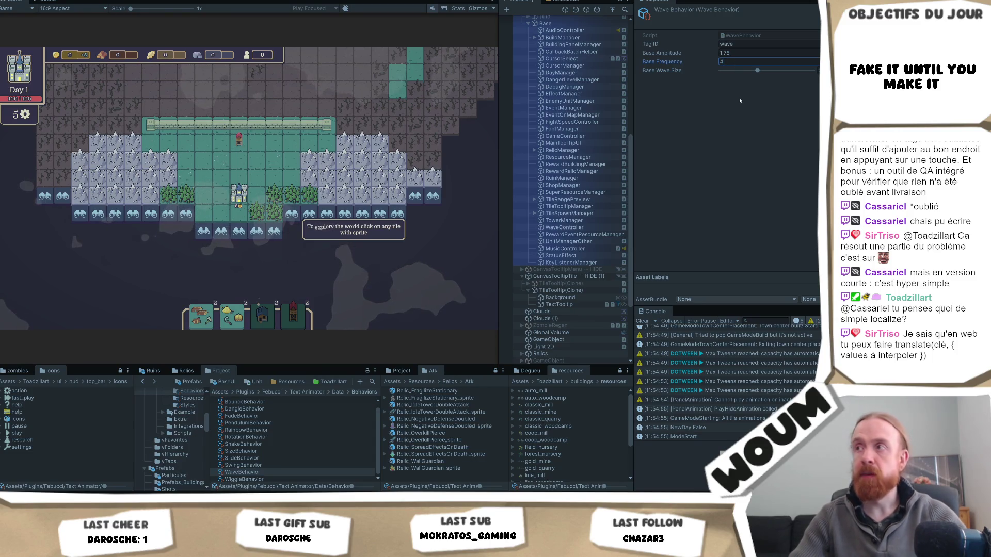
pyautogui.click(747, 52)
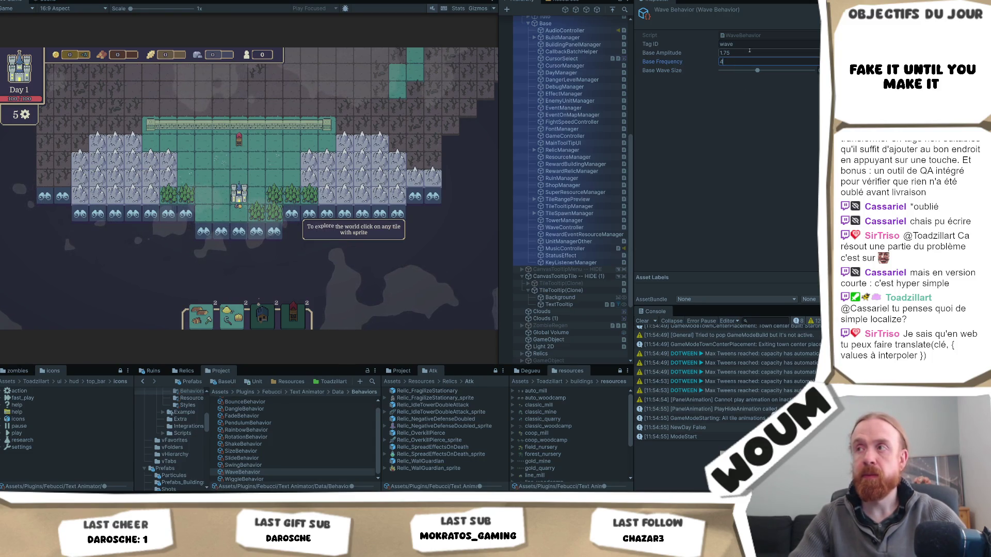
pyautogui.write('2')
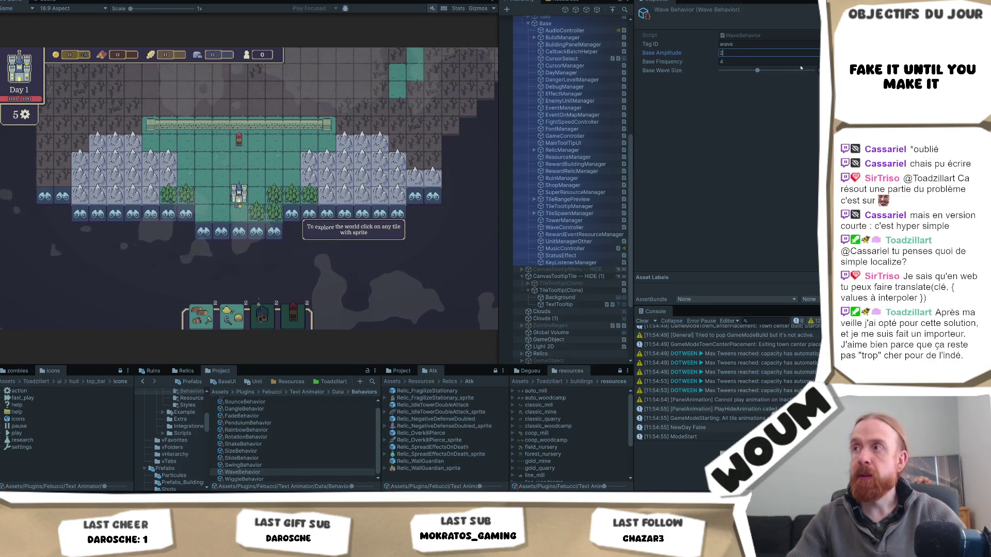
pyautogui.click(768, 61)
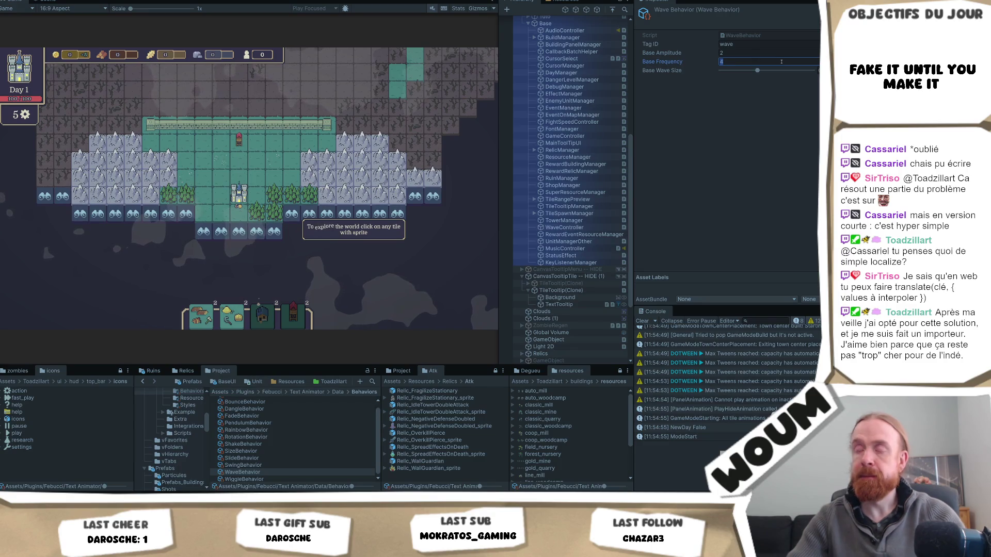
pyautogui.write('2')
# Undo the recent wave edits, reopen WaveBehavior, enlarge Base Wave Size, and divide Base Amplitude by 4
pyautogui.hotkey('ctrl', 'z')
pyautogui.press('BackSpace')
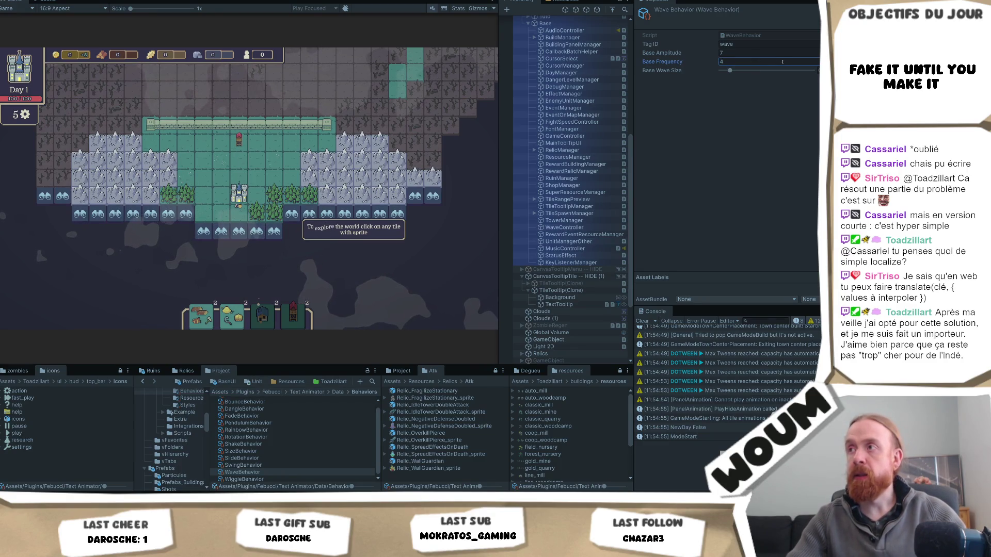
pyautogui.write('3.635')
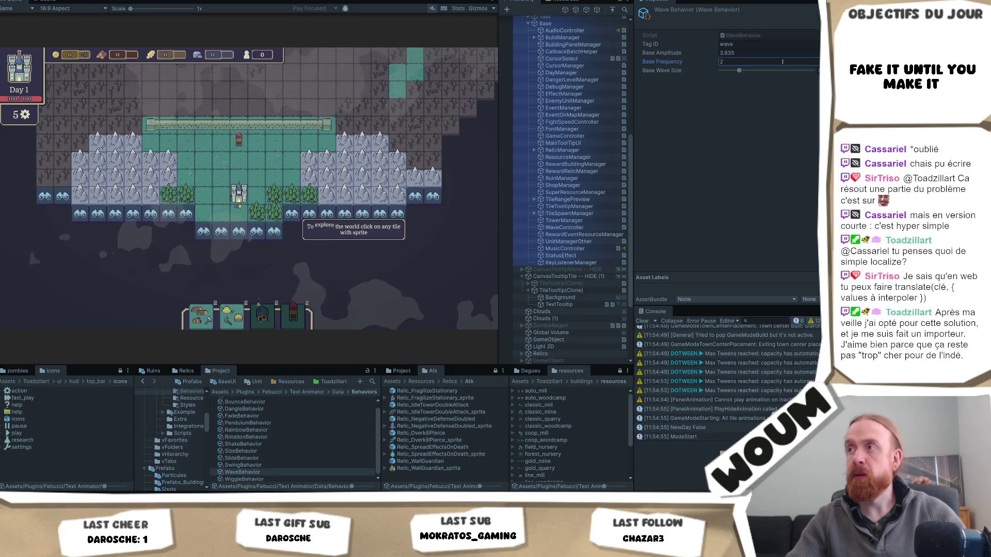
pyautogui.hotkey('ctrl', 'z')
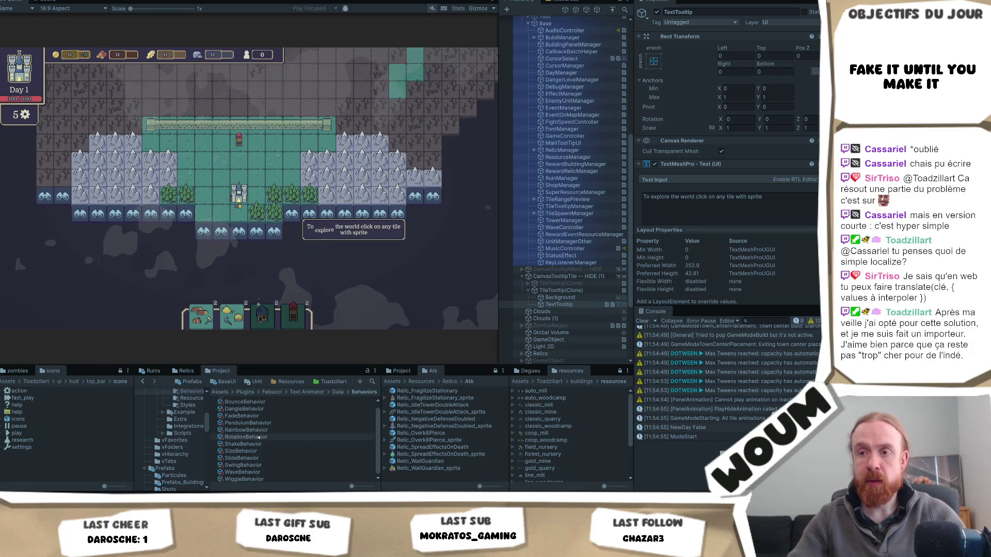
pyautogui.click(242, 473)
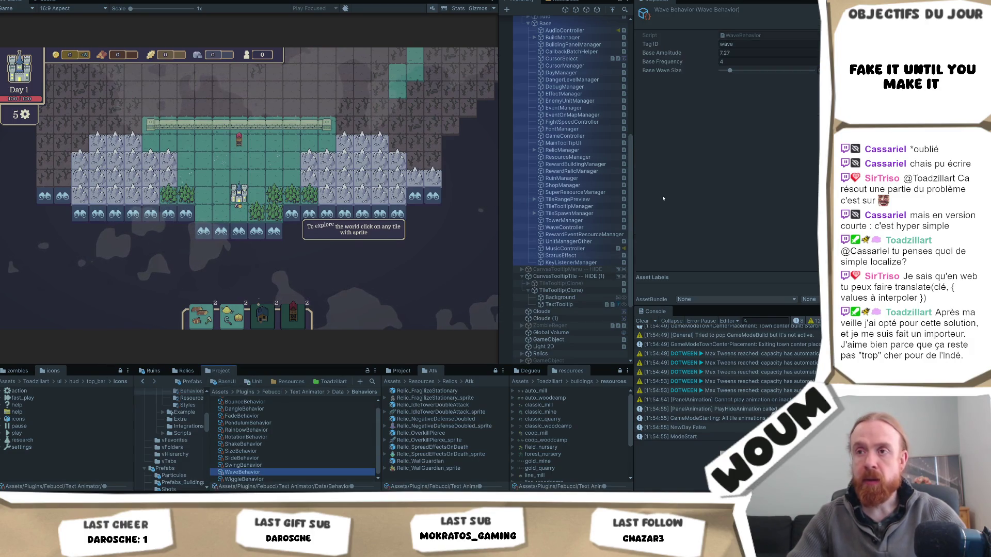
pyautogui.moveTo(730, 70); pyautogui.dragTo(758, 71)
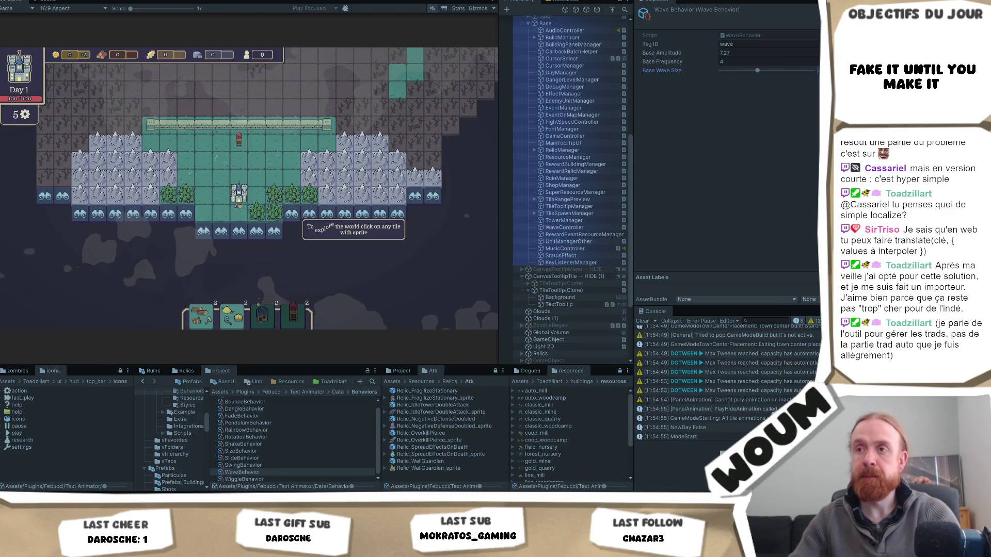
pyautogui.click(787, 53)
pyautogui.write('/4')
pyautogui.press('Return')
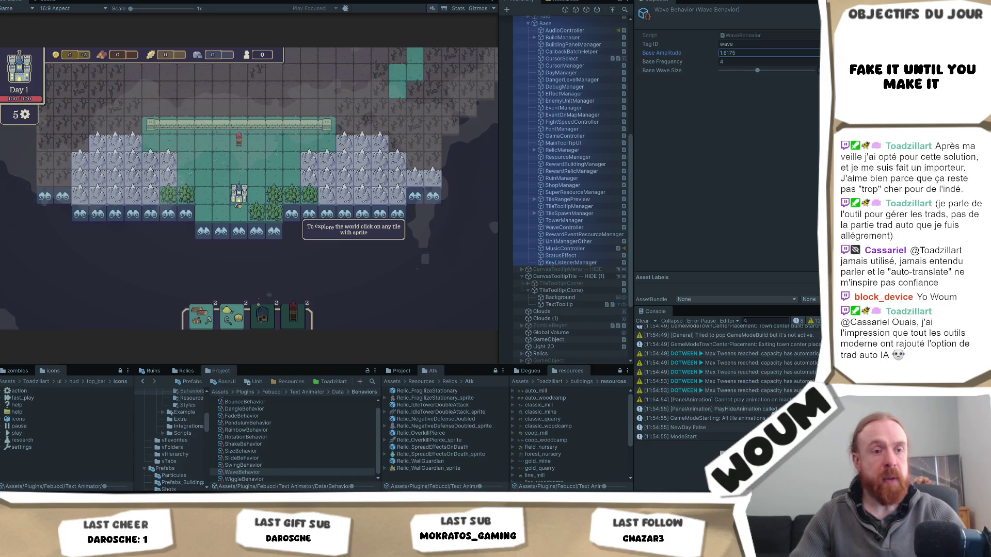
# Switch back to Visual Studio showing GameModeTownCenterPlacement.cs
pyautogui.hotkey('alt', 'Tab')
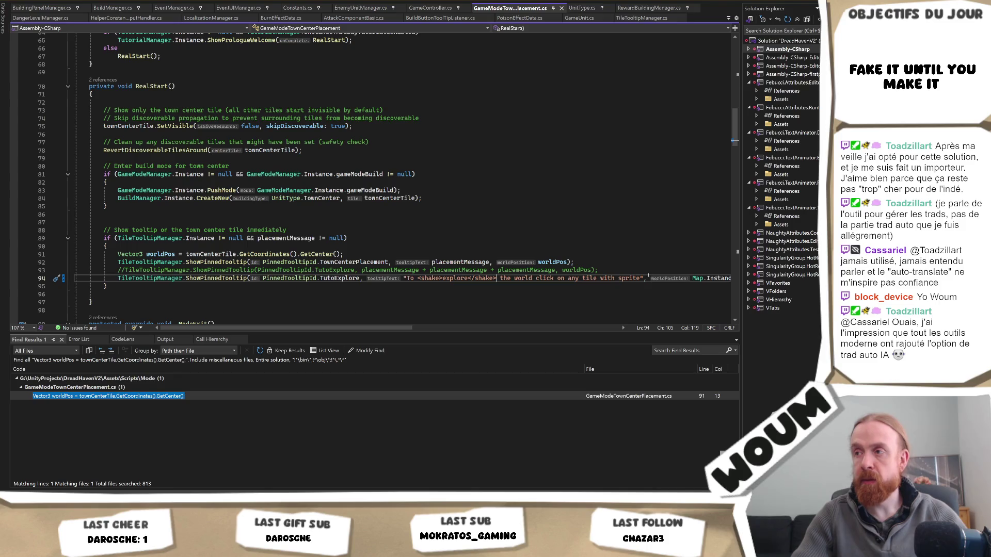
# Review the line 94 tooltip string in GameModeTownCenterPlacement.cs with 'explore' wrapped in <shake>
pyautogui.moveTo(640, 278)
pyautogui.mouseDown()
pyautogui.moveTo(723, 279)
pyautogui.moveTo(403, 271)
pyautogui.moveTo(406, 279)
pyautogui.mouseUp()
pyautogui.click(407, 278)
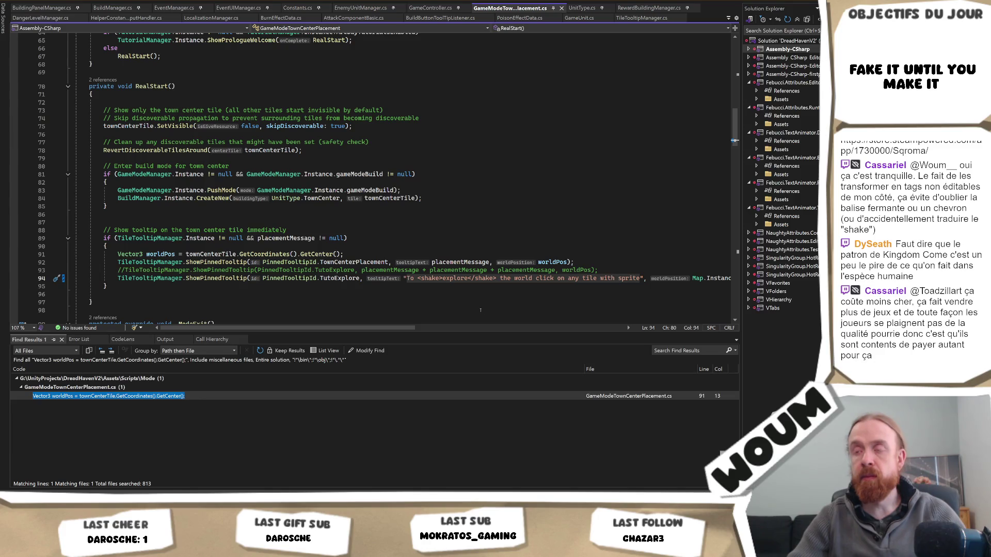
pyautogui.moveTo(641, 278); pyautogui.dragTo(408, 278)
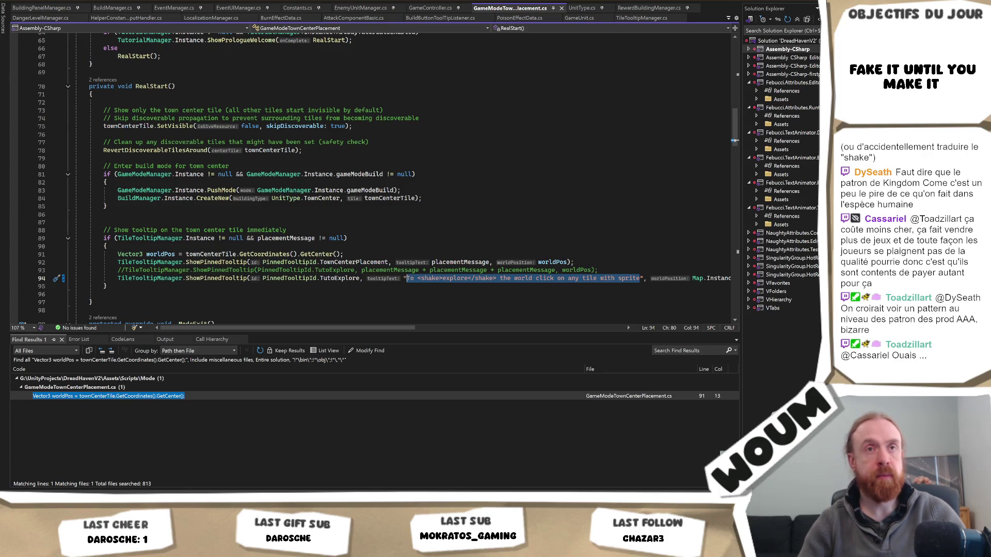
pyautogui.press('Escape')
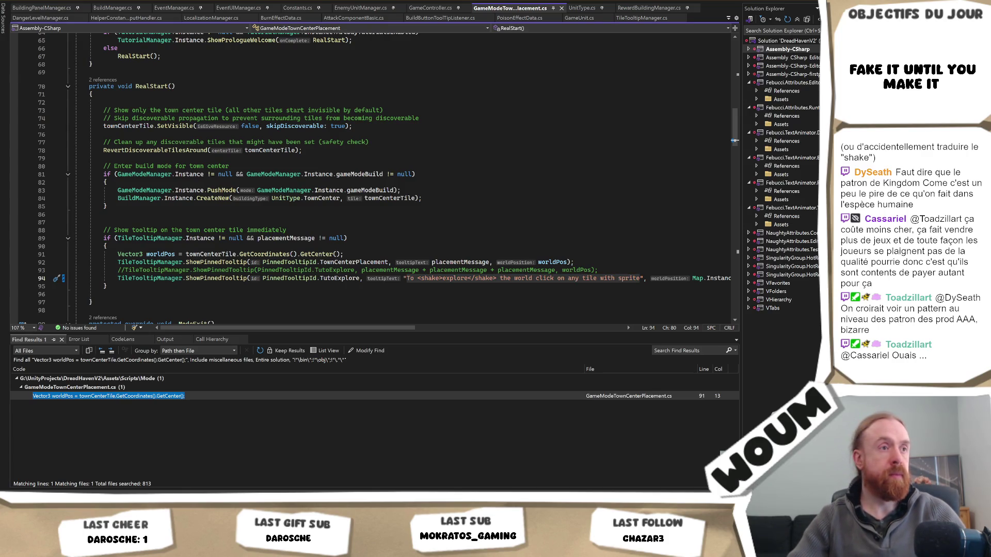
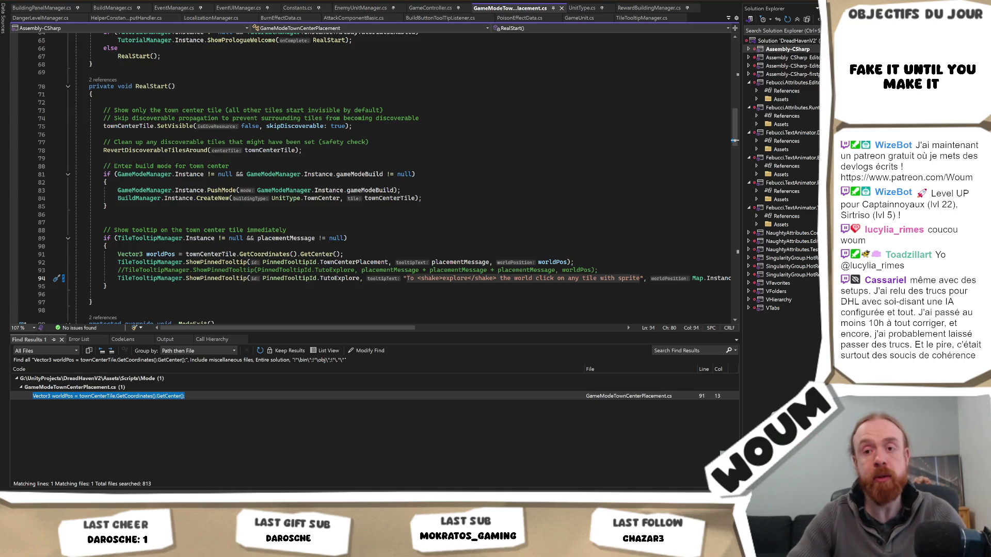
# Select the tutorial tooltip string on line 94, then clear the selection at line 96
pyautogui.moveTo(88, 501)
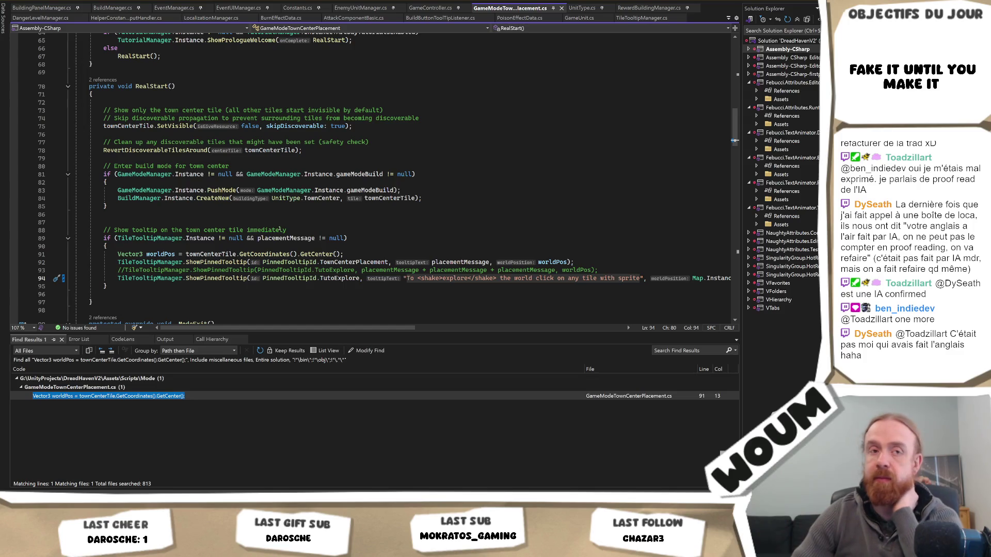
pyautogui.hotkey('alt', 'shift', '=')
pyautogui.moveTo(372, 328); pyautogui.dragTo(378, 328)
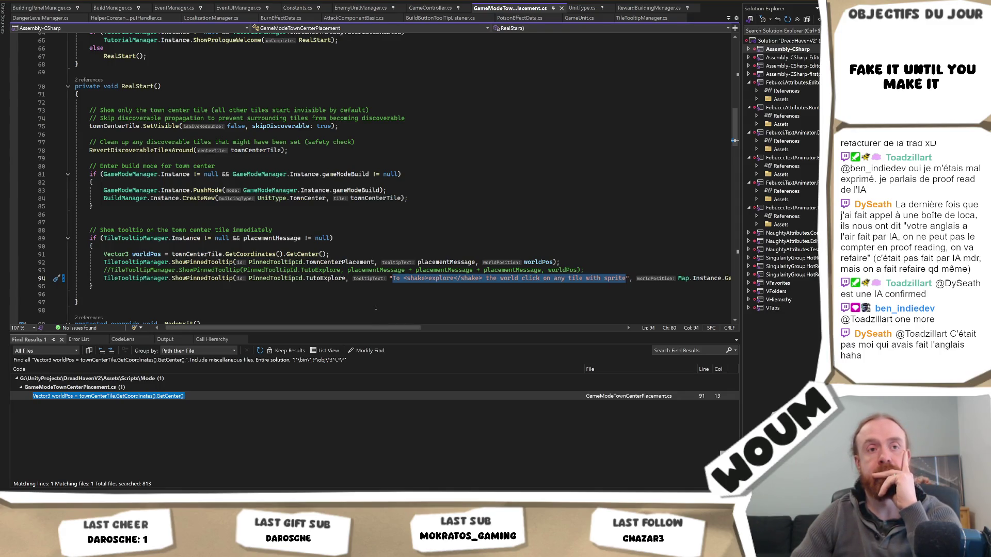
pyautogui.click(324, 296)
pyautogui.hscroll(-2, 310, 325)
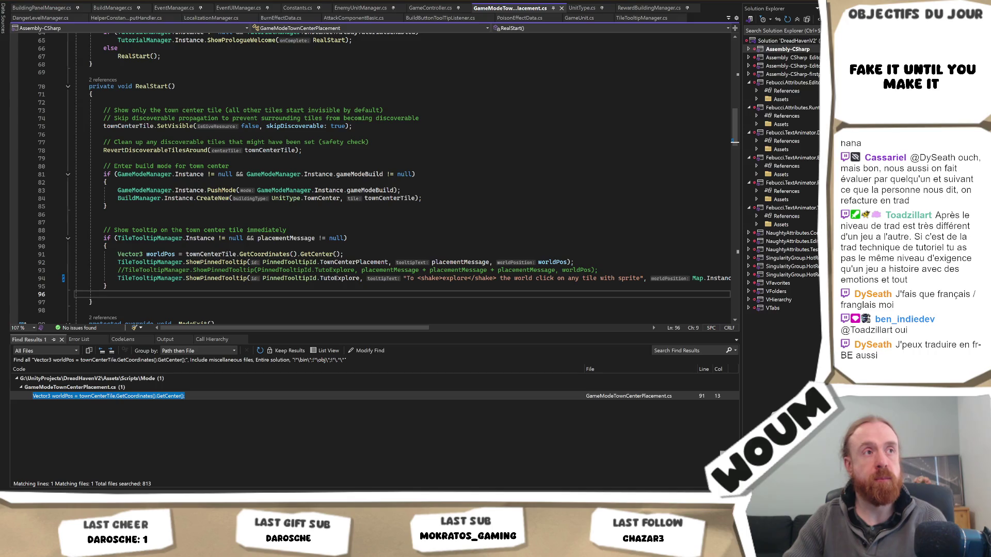
# Inspect the GetCenter call on line 91 and the skipDiscoverable parameter's Quick Info
pyautogui.click(316, 254)
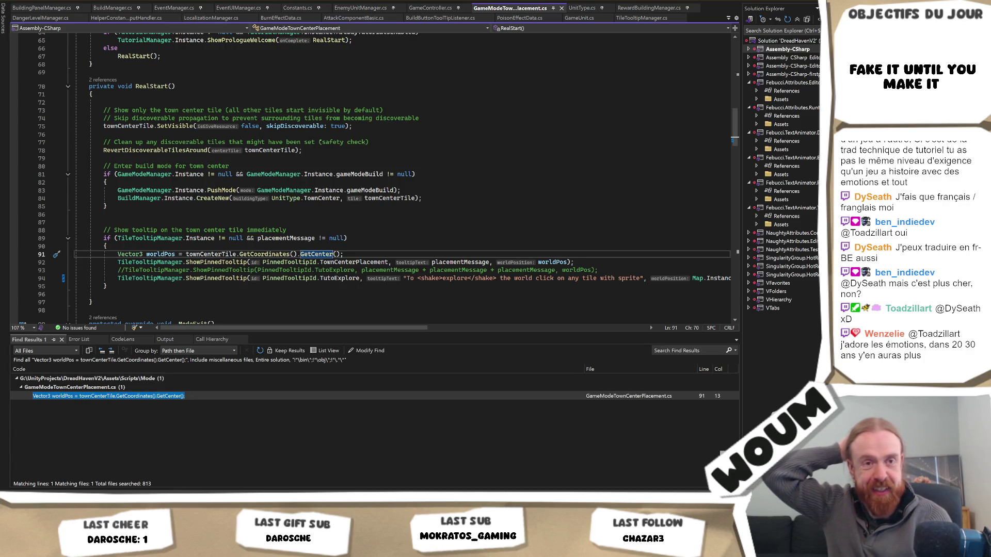
pyautogui.moveTo(309, 127)
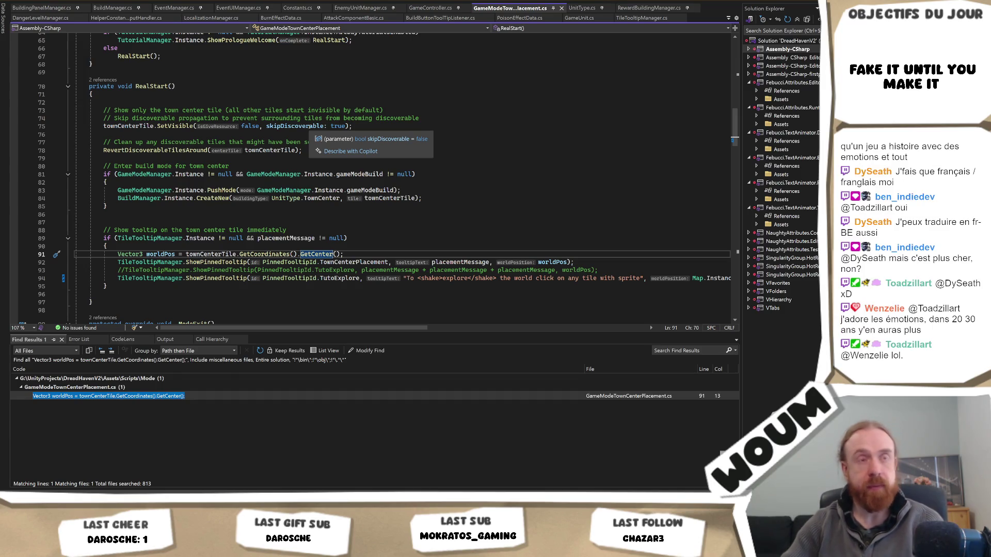
pyautogui.scroll(-1, 310, 126)
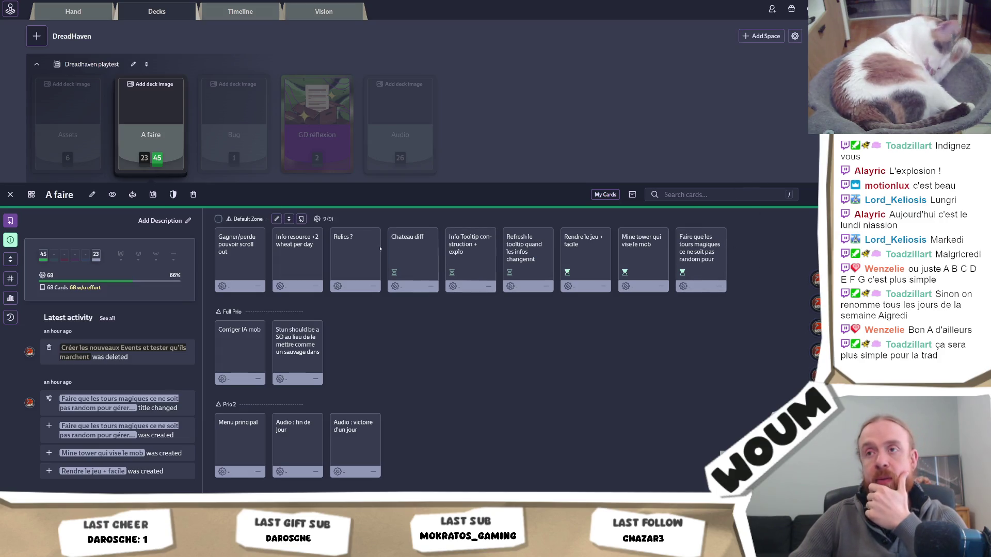
# Create the card 'Son zombie pas fou ?', insert 'attaqué' after 'zombie', and save it
pyautogui.click(302, 219)
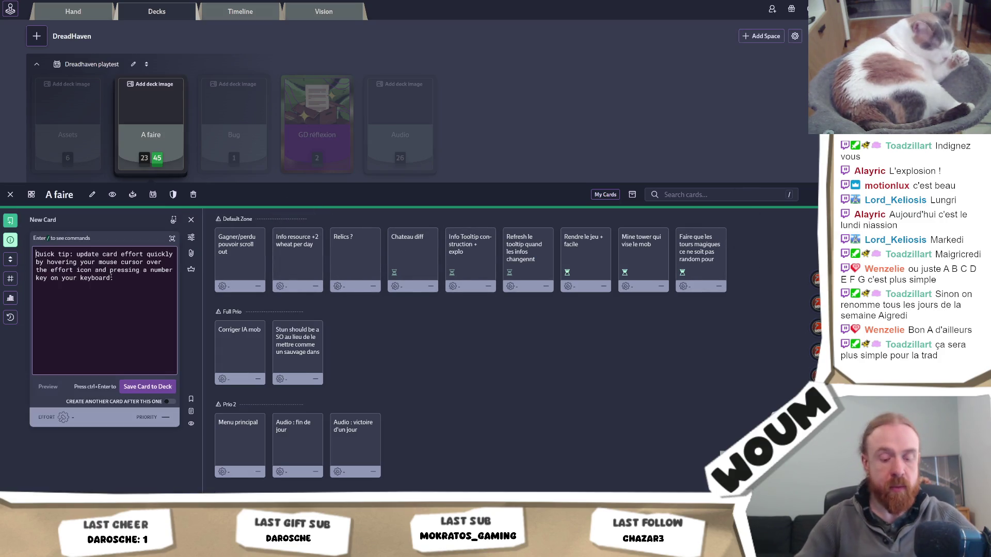
pyautogui.write('Son zombie')
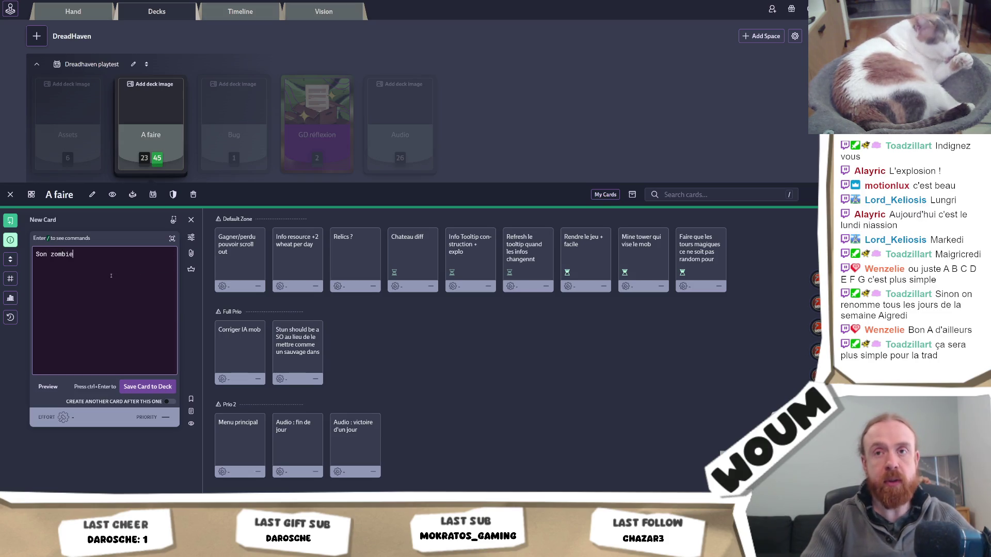
pyautogui.write(' pas fou ?')
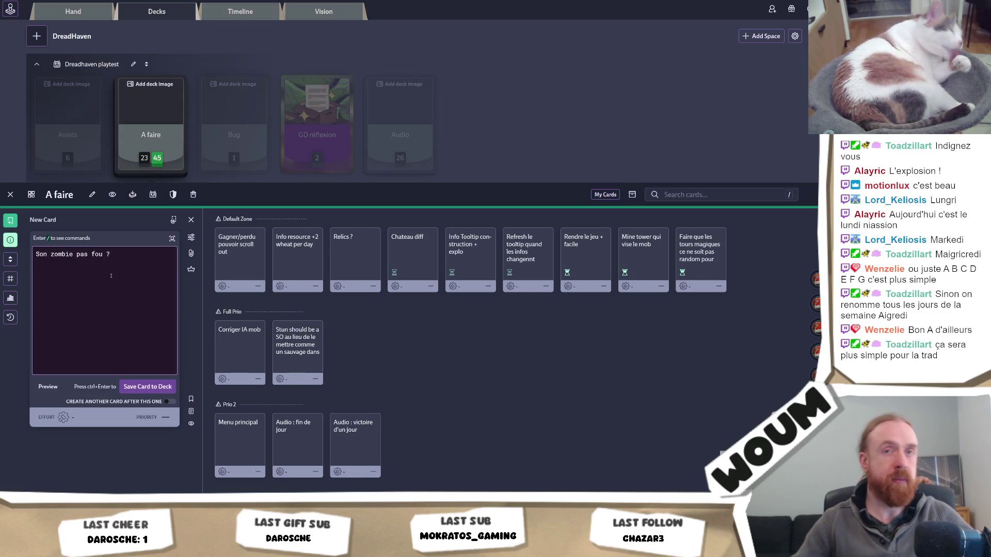
pyautogui.click(76, 254)
pyautogui.write('attaqué')
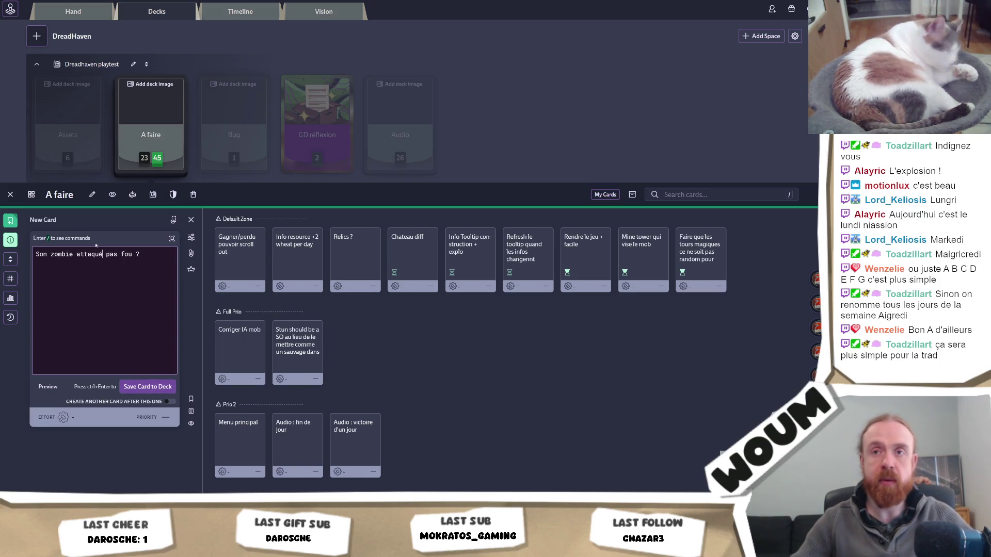
pyautogui.click(148, 386)
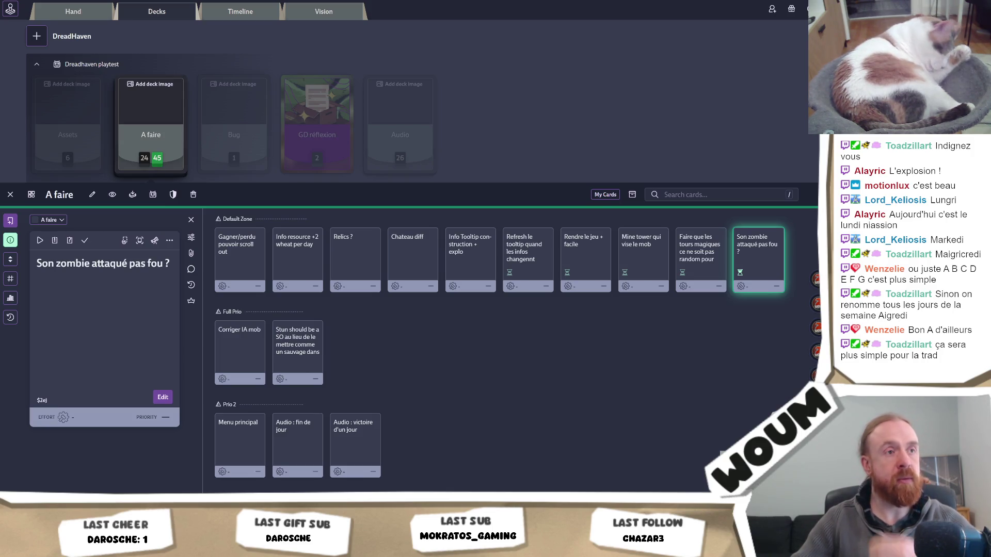
pyautogui.click(10, 221)
# Title a new card 'Réduir coût colon relic', fixing typos, and save it to Default Zone
pyautogui.write('Réuir')
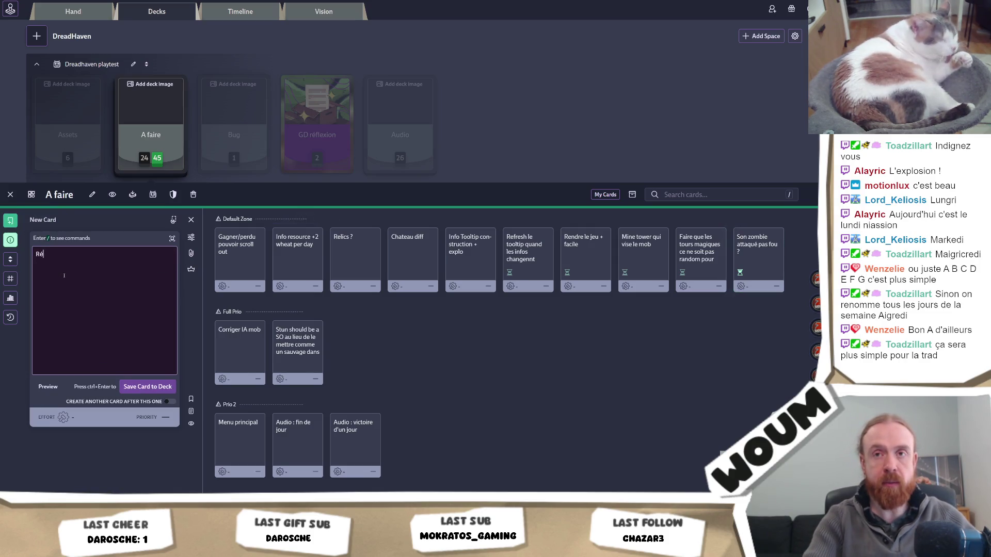
pyautogui.press('BackSpace')
pyautogui.press('BackSpace')
pyautogui.write('du')
pyautogui.press('BackSpace')
pyautogui.press('BackSpace')
pyautogui.press('BackSpace')
pyautogui.write('du')
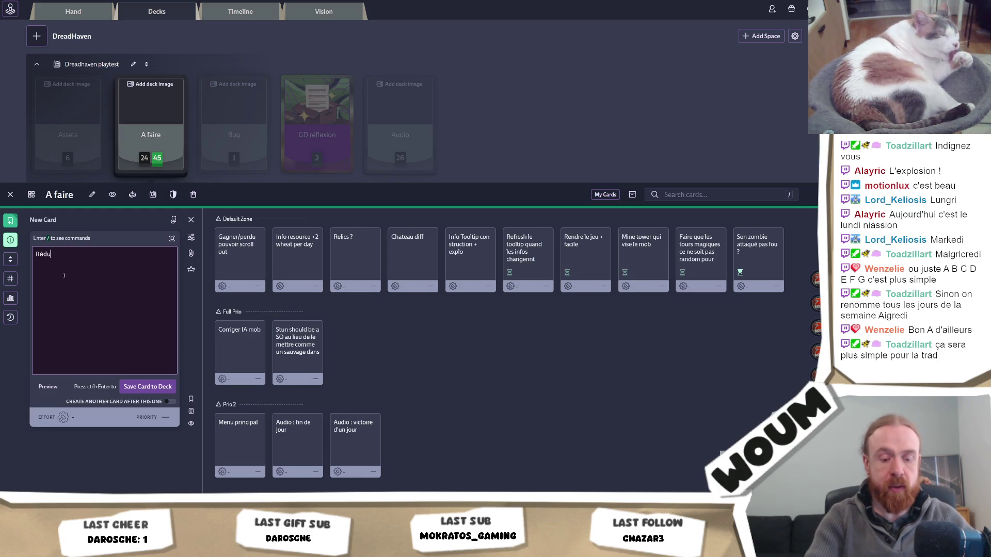
pyautogui.write('ir coût colo')
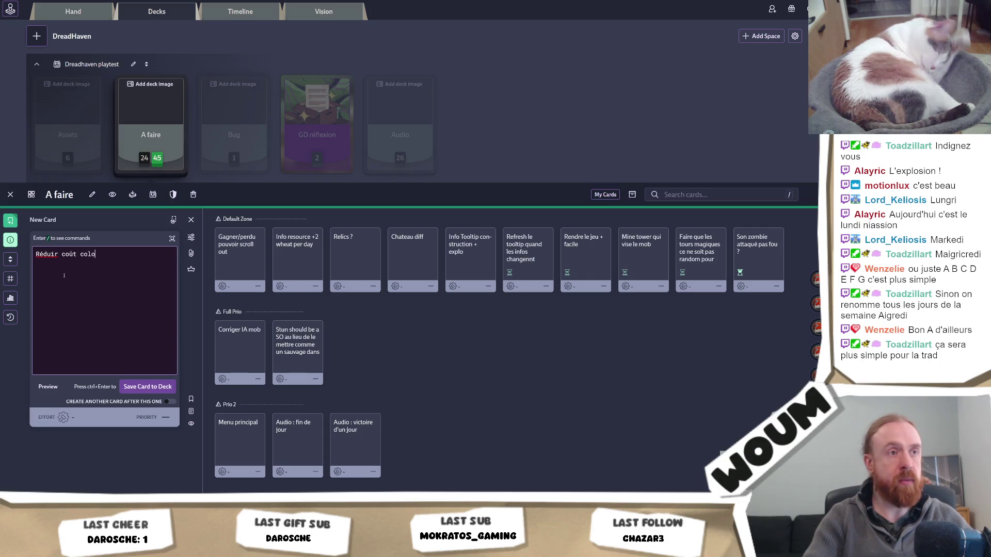
pyautogui.write('n relic')
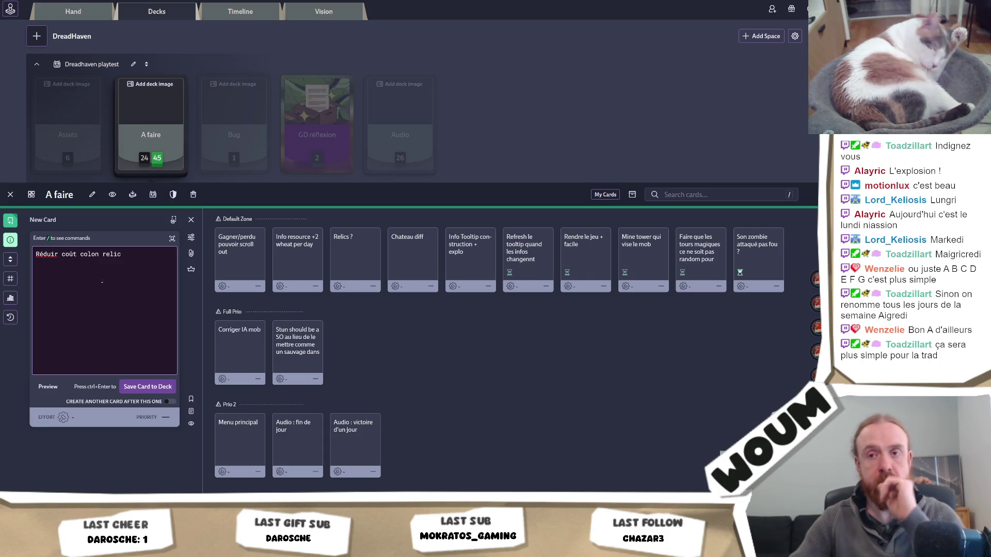
pyautogui.click(141, 389)
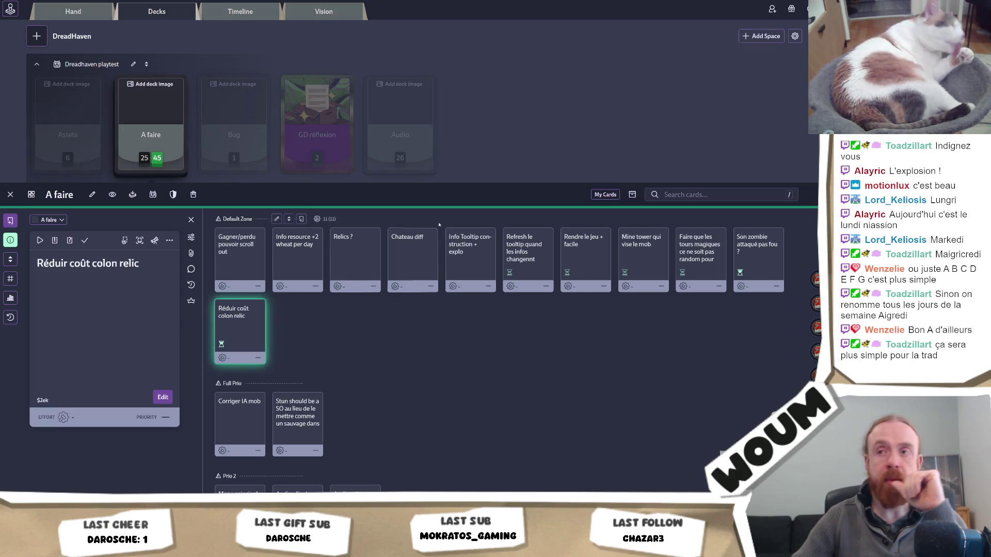
pyautogui.click(302, 220)
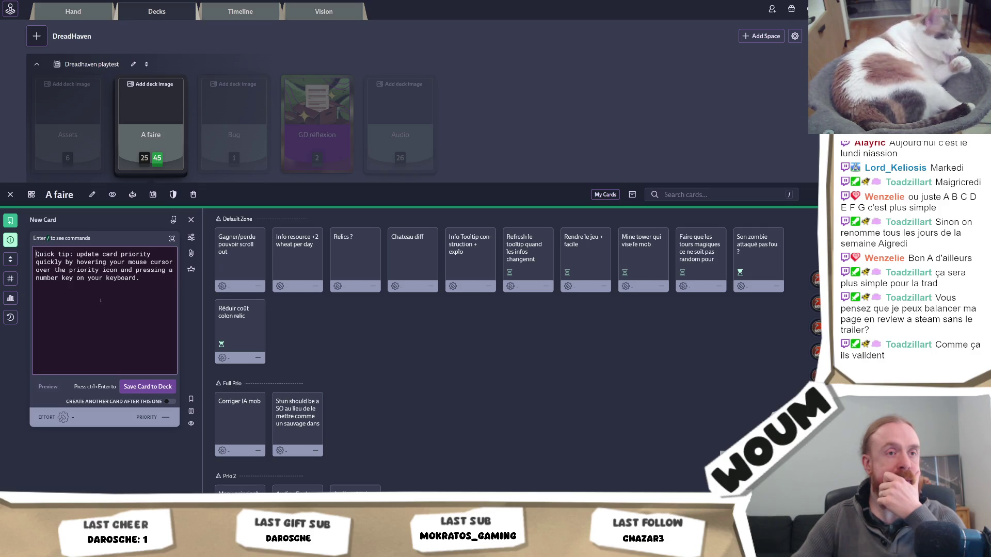
# Enter 'Day 6 - trap, Day 7 - relic ?' as the card title and save it to the deck
pyautogui.write('Day ')
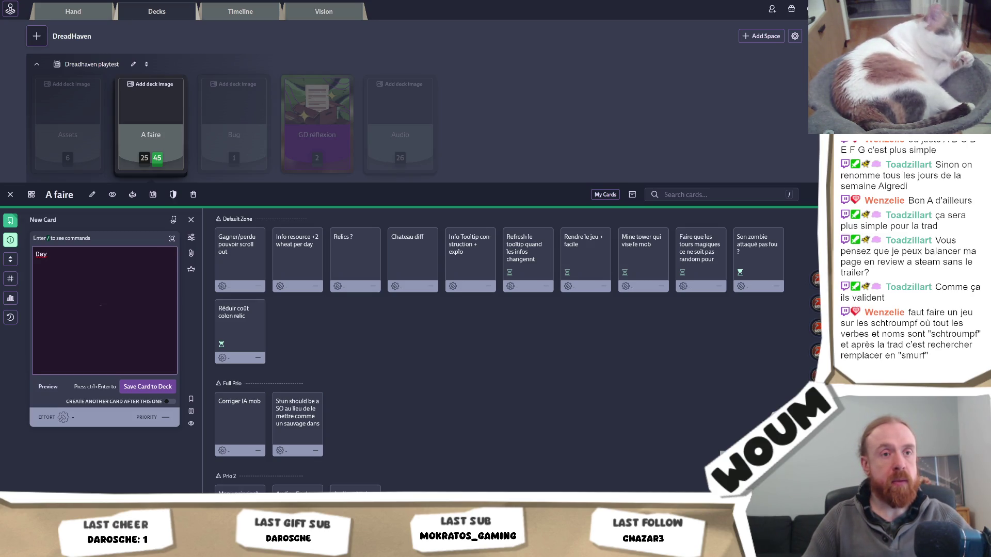
pyautogui.write('6 -')
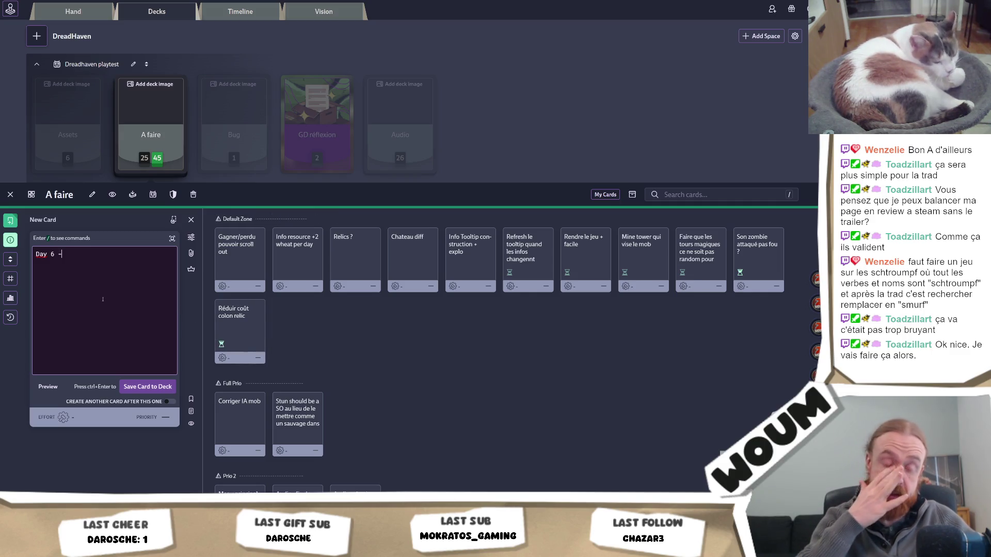
pyautogui.write('trap, Day ')
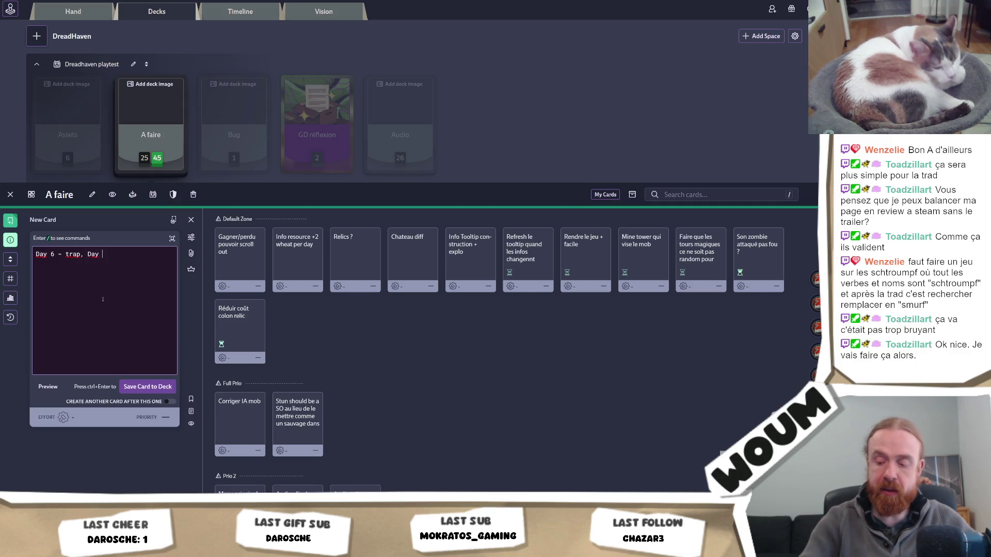
pyautogui.write('7 - relic ?')
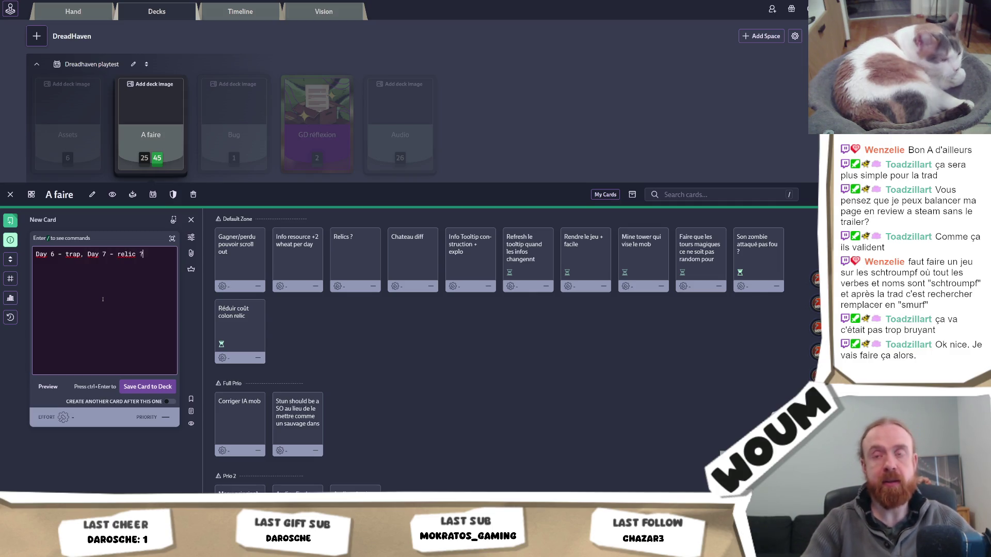
pyautogui.click(151, 387)
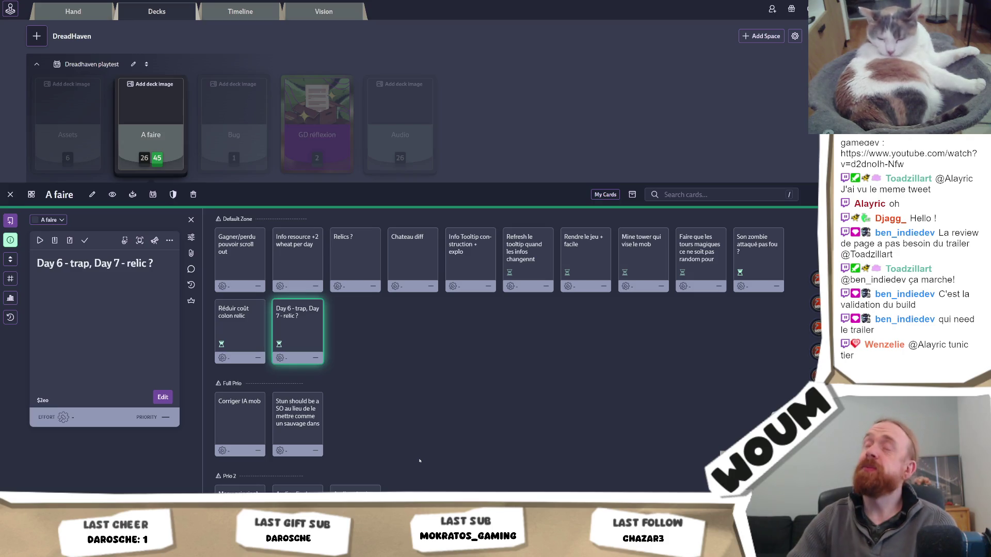
# Review the 'Day 6 - trap, Day 7 - relic ?' card, then switch to the Unity editor
pyautogui.moveTo(416, 454)
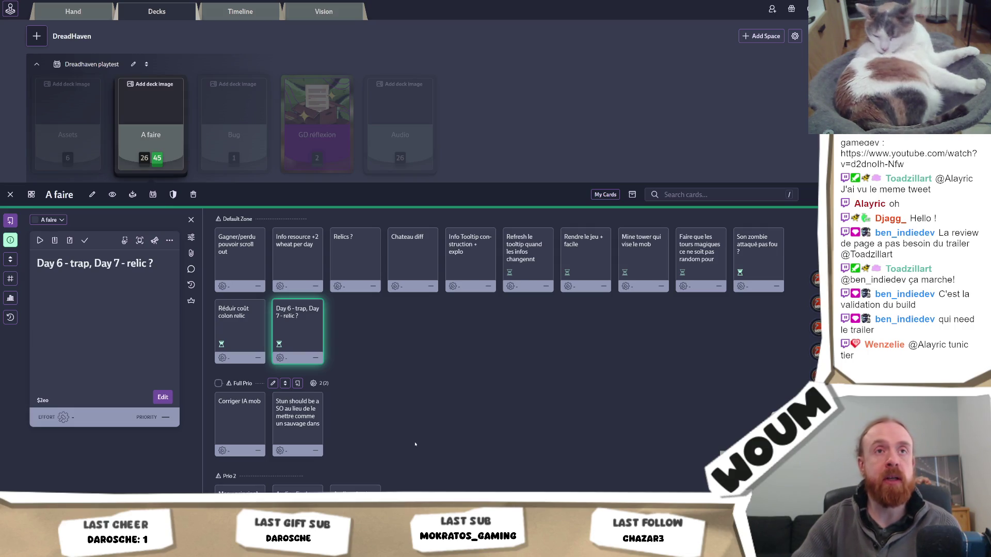
pyautogui.moveTo(401, 325)
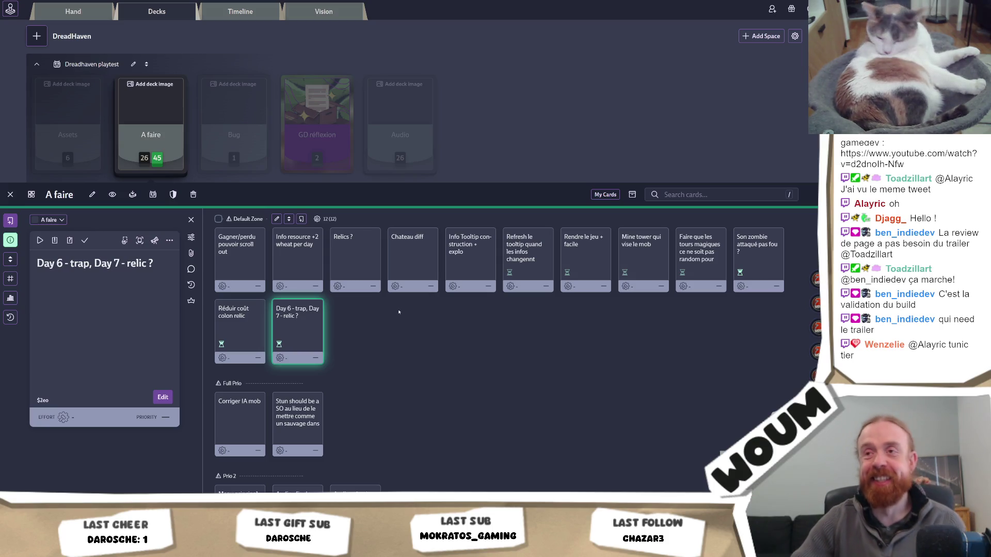
pyautogui.moveTo(382, 380)
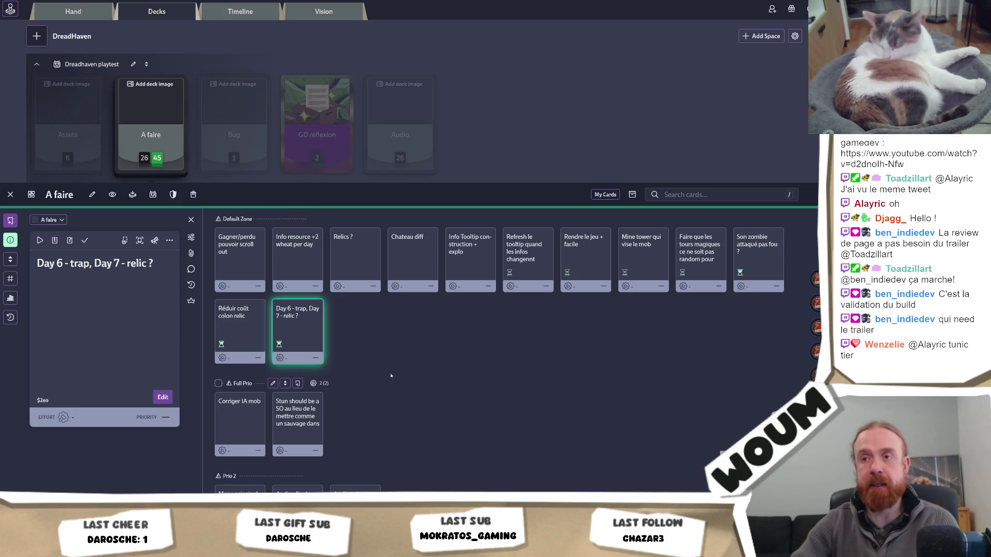
pyautogui.moveTo(379, 357)
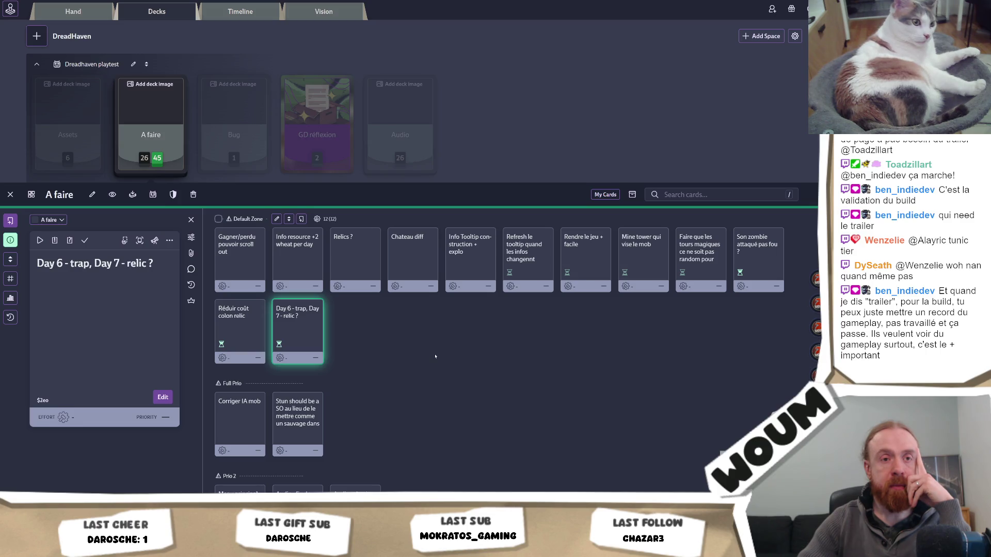
pyautogui.hotkey('alt', 'Tab')
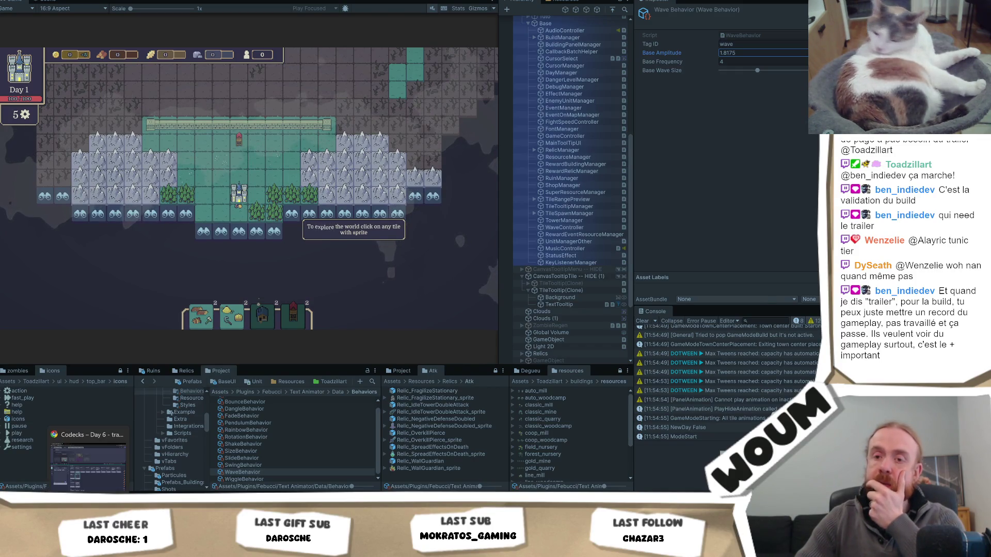
# Return to Visual Studio and place the caret on line 83 of the town center placement code
pyautogui.hotkey('alt', 'Tab')
pyautogui.click(291, 207)
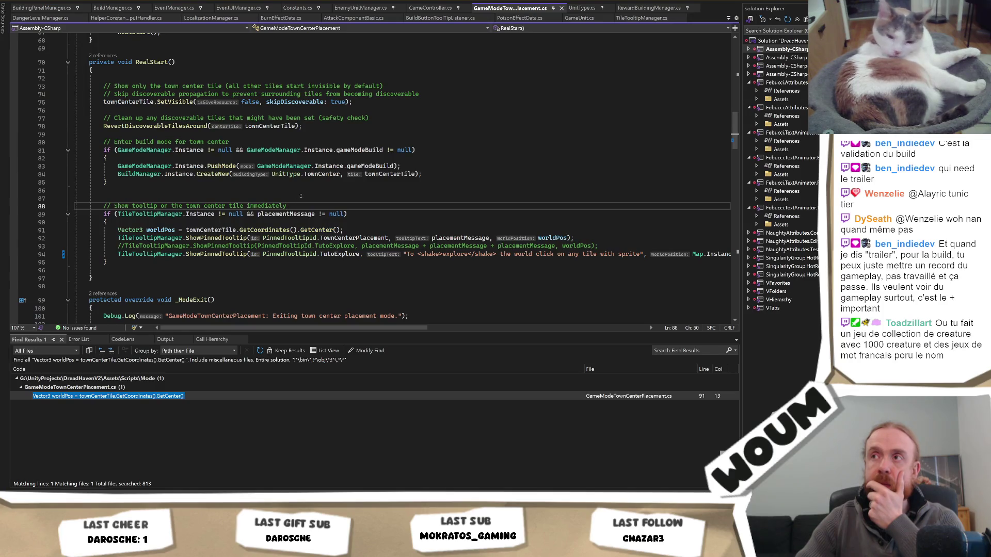
pyautogui.click(499, 167)
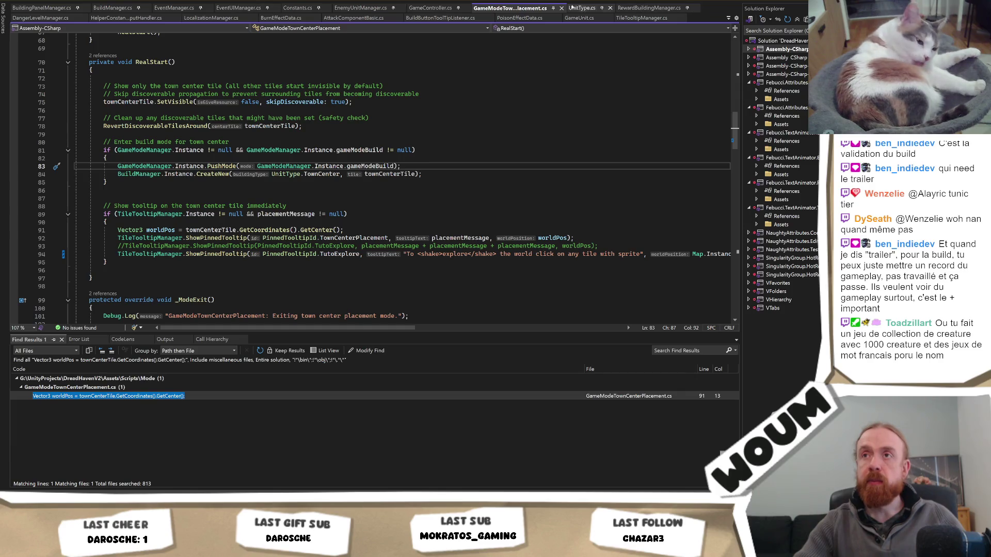
# Open RewardBuildingManager.cs, collapse GetRandomRewards, and list ShowReward's 7 references
pyautogui.click(649, 7)
pyautogui.scroll(-20, 430, 175)
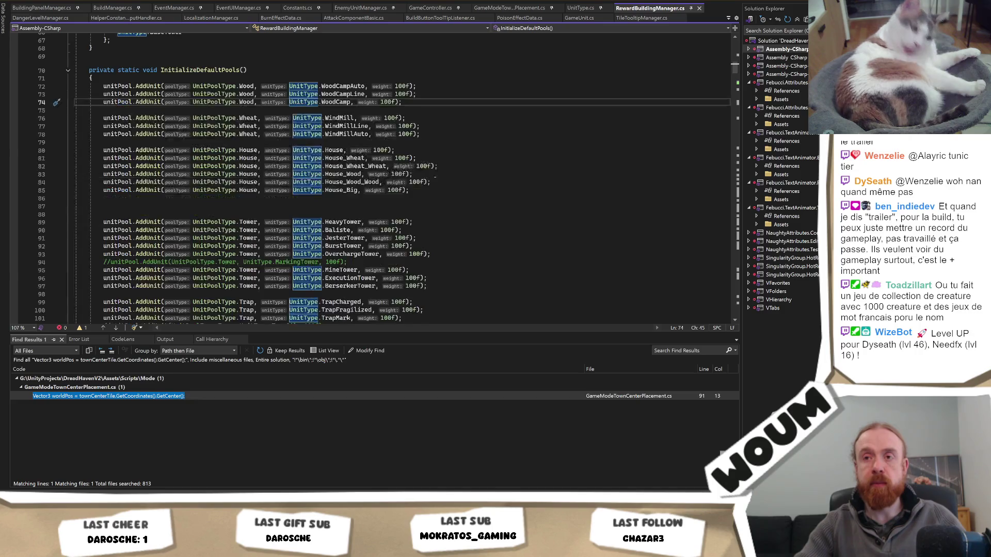
pyautogui.scroll(-20, 437, 187)
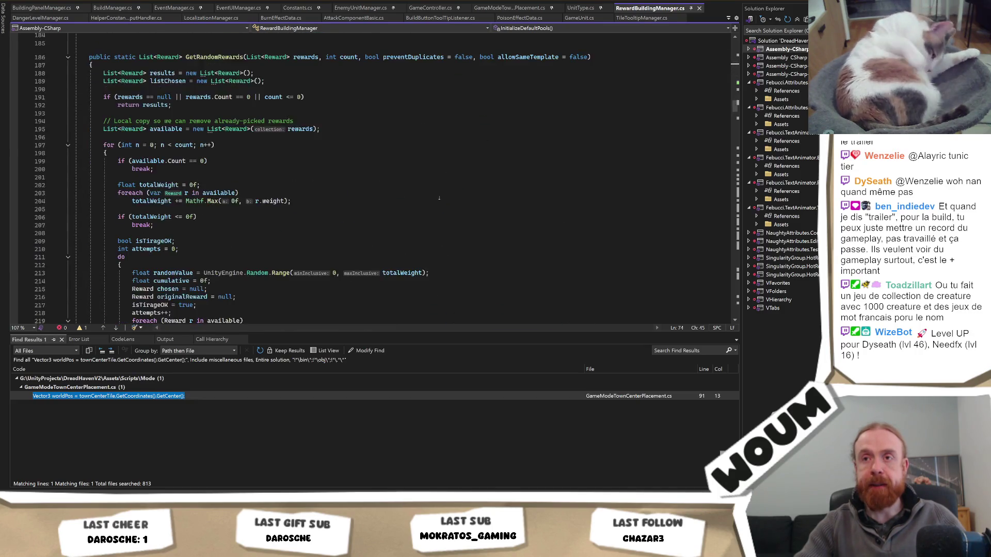
pyautogui.scroll(-3, 440, 205)
pyautogui.scroll(7, 361, 181)
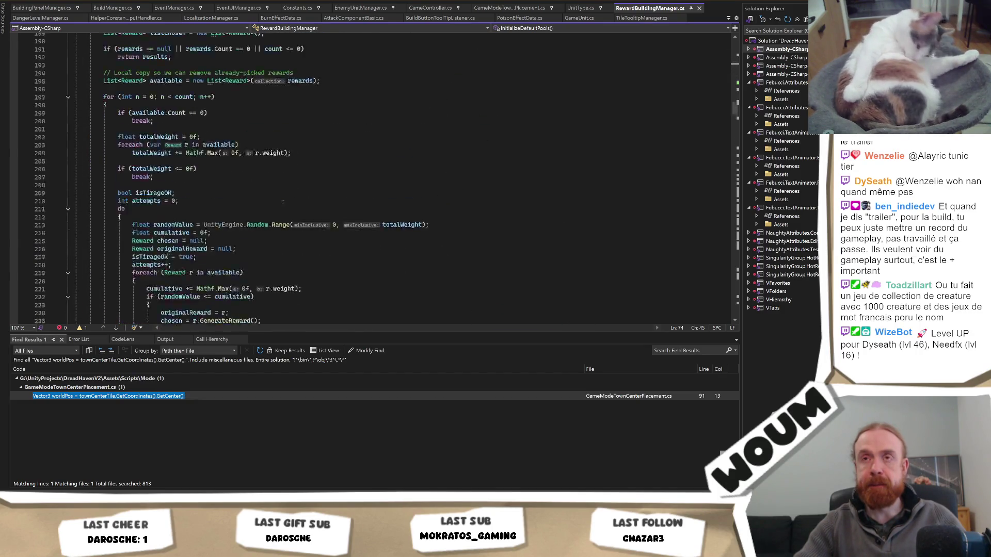
pyautogui.click(68, 105)
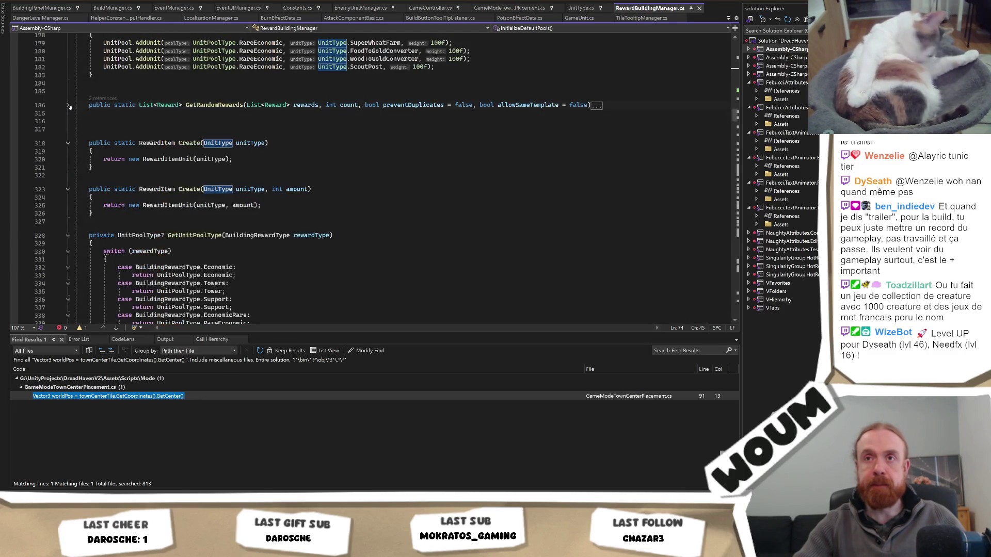
pyautogui.scroll(-3, 205, 228)
pyautogui.scroll(-20, 205, 228)
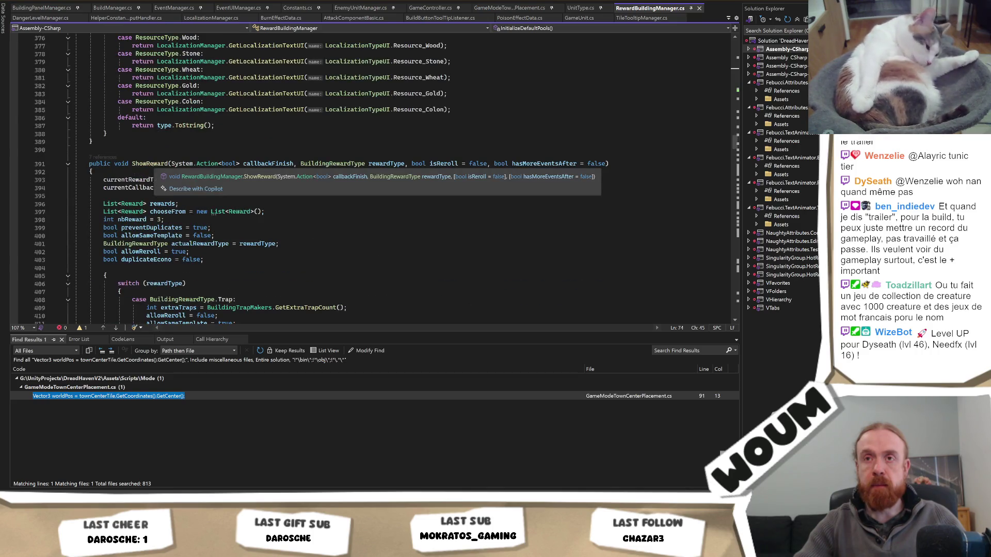
pyautogui.click(102, 156)
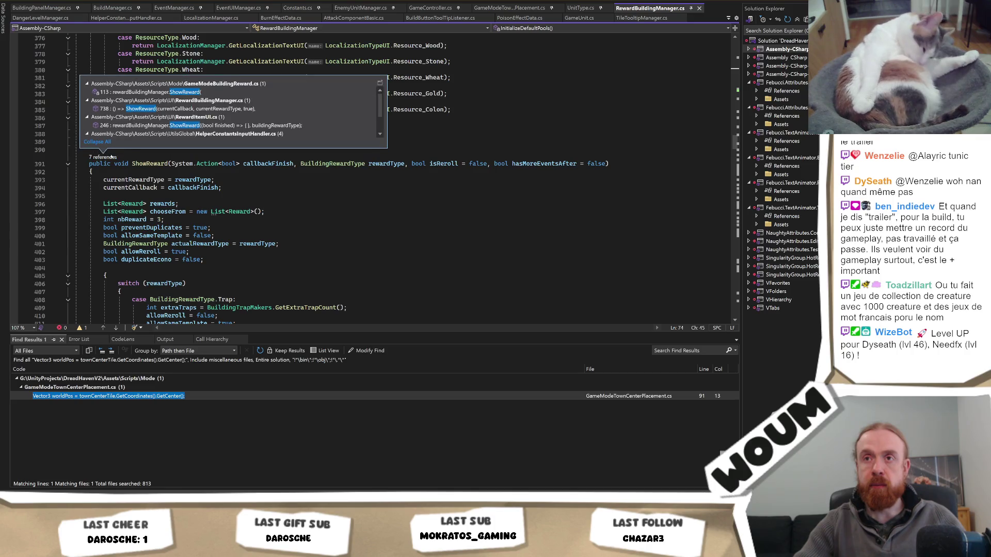
# Follow ShowReward's references to line 738, then to its call in GameModeBuildingReward.cs
pyautogui.doubleClick(268, 108)
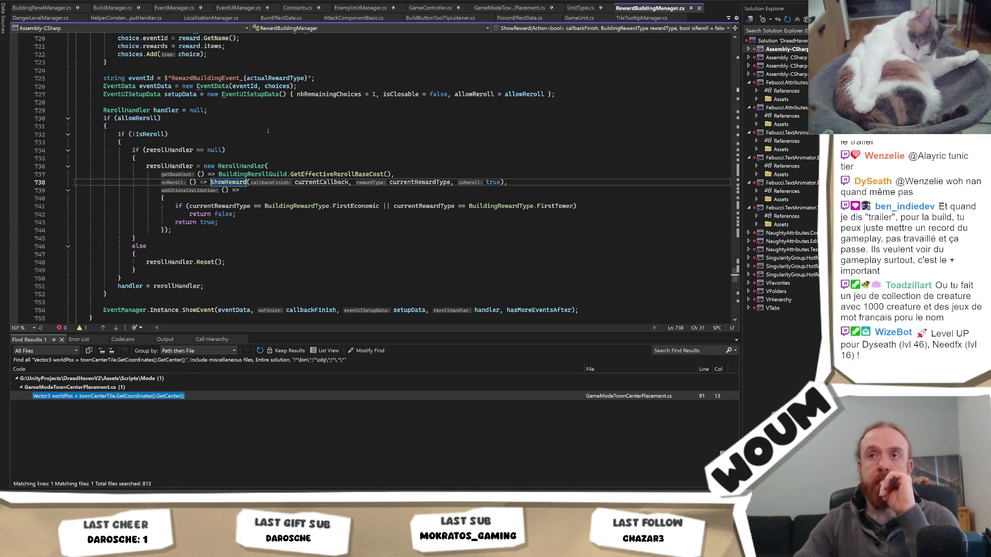
pyautogui.scroll(20, 266, 137)
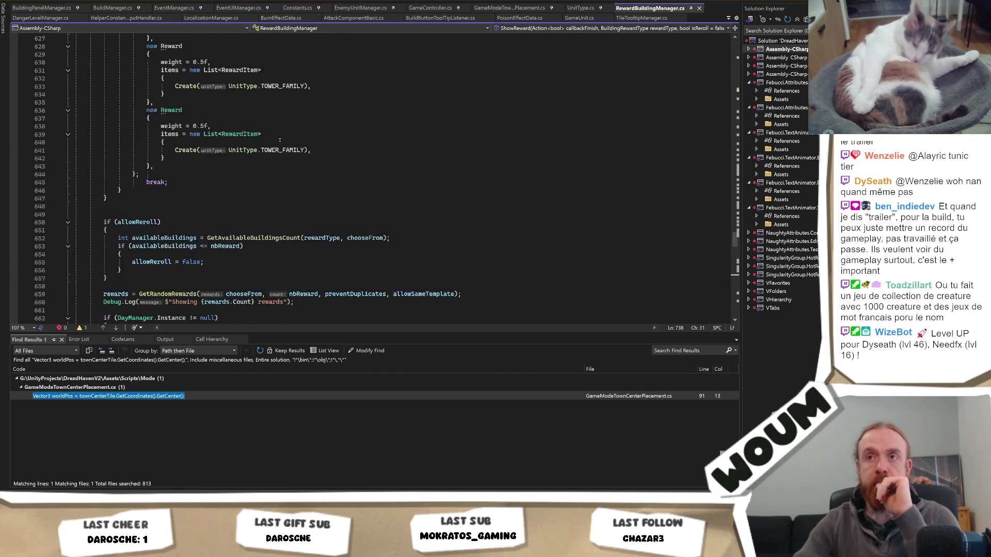
pyautogui.scroll(20, 278, 149)
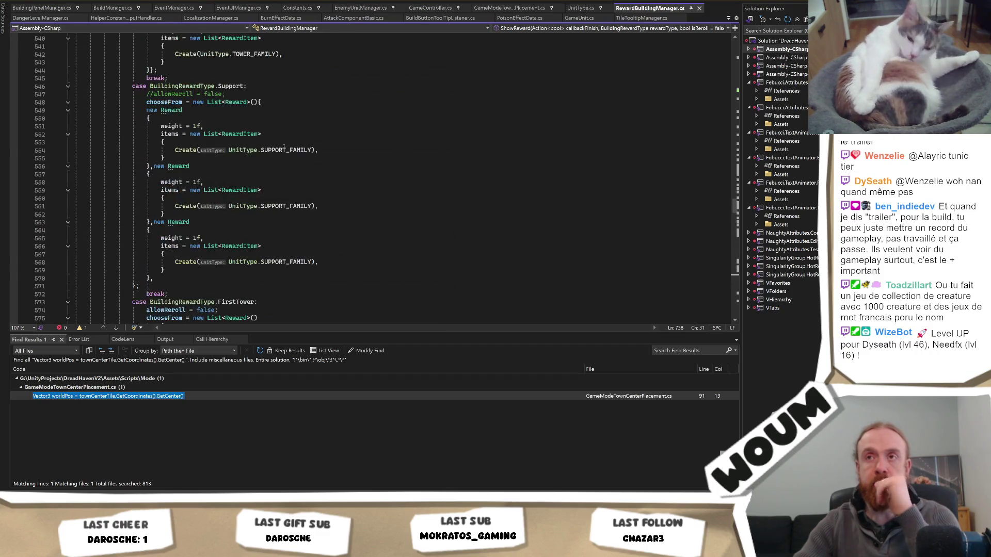
pyautogui.scroll(20, 216, 169)
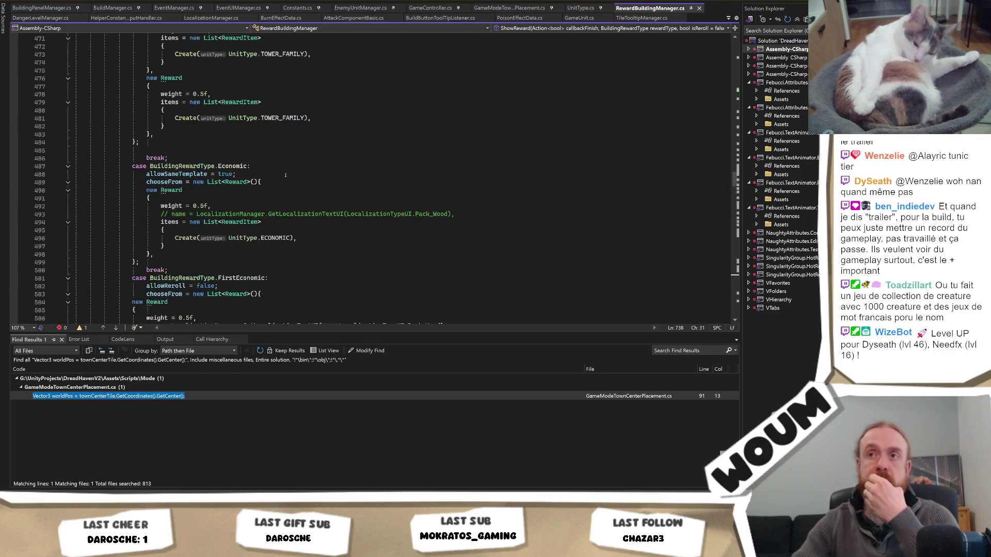
pyautogui.scroll(18, 292, 173)
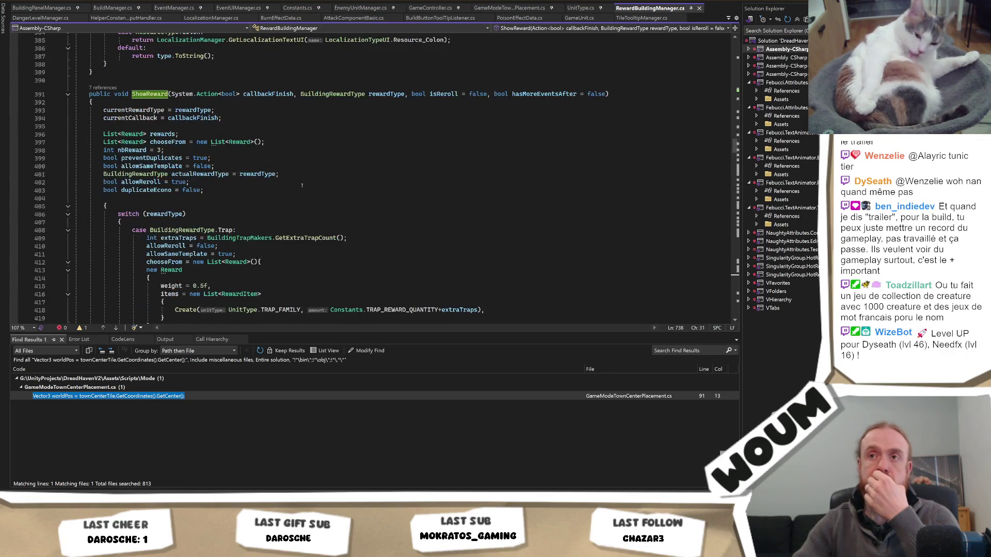
pyautogui.click(111, 87)
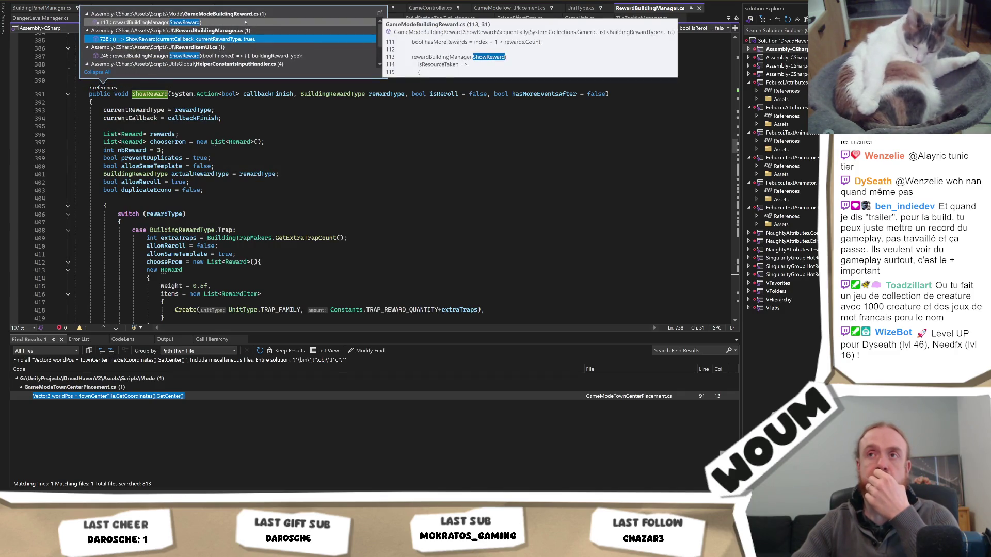
pyautogui.doubleClick(245, 22)
pyautogui.scroll(20, 333, 136)
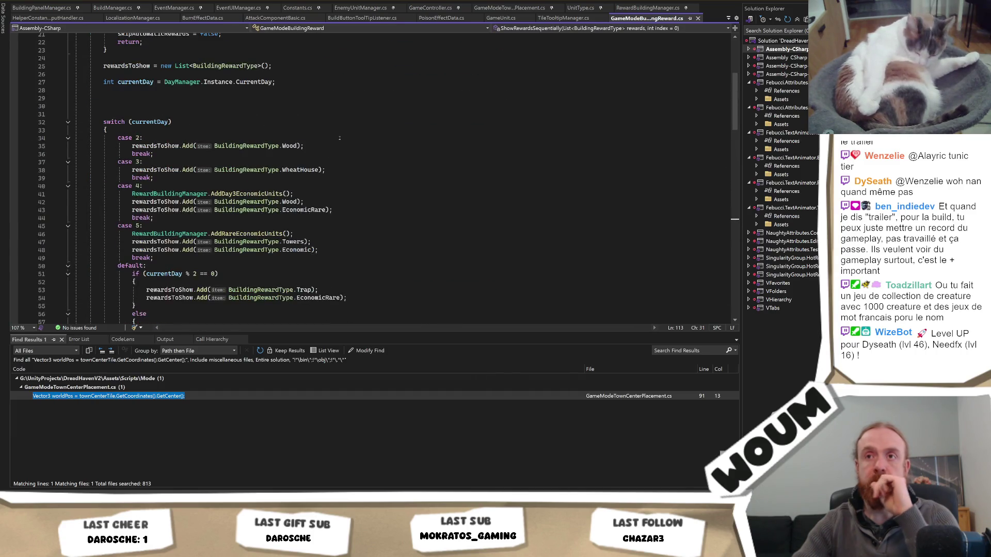
pyautogui.scroll(-2, 340, 138)
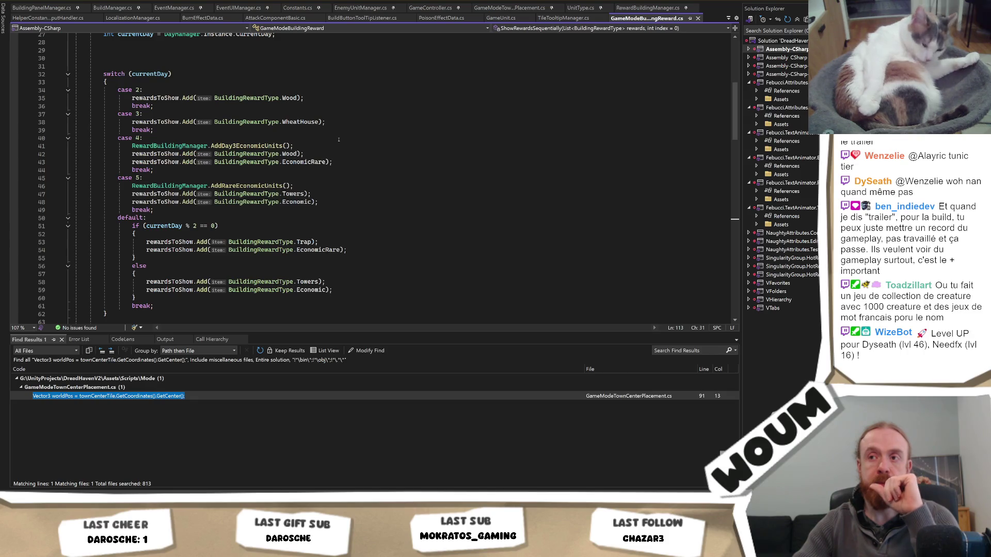
pyautogui.scroll(-2, 339, 139)
pyautogui.scroll(-3, 322, 175)
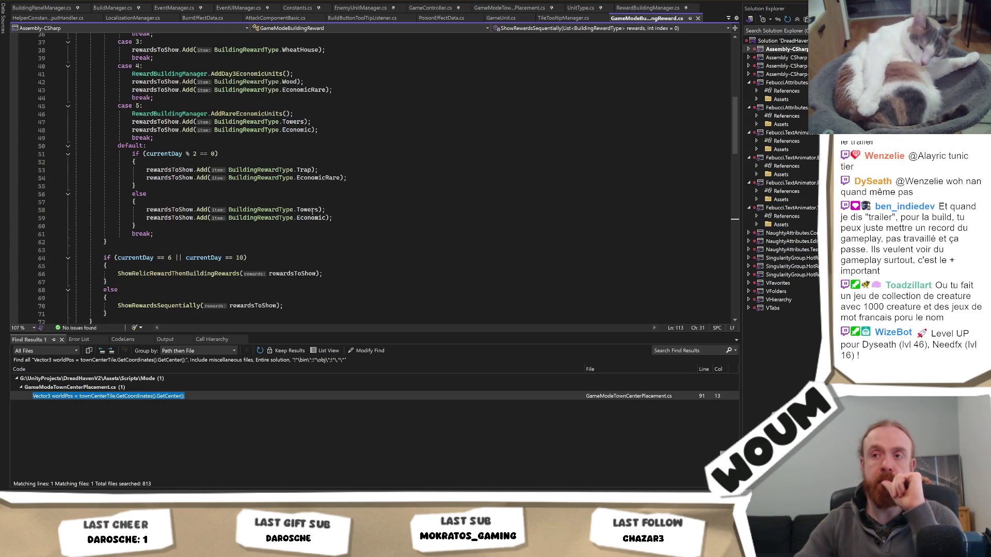
pyautogui.click(124, 212)
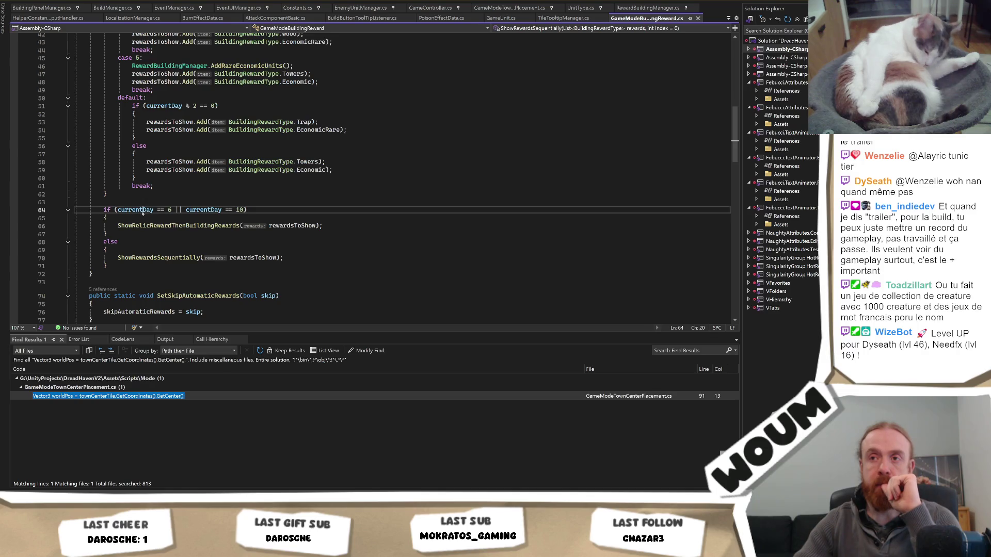
pyautogui.scroll(1, 258, 214)
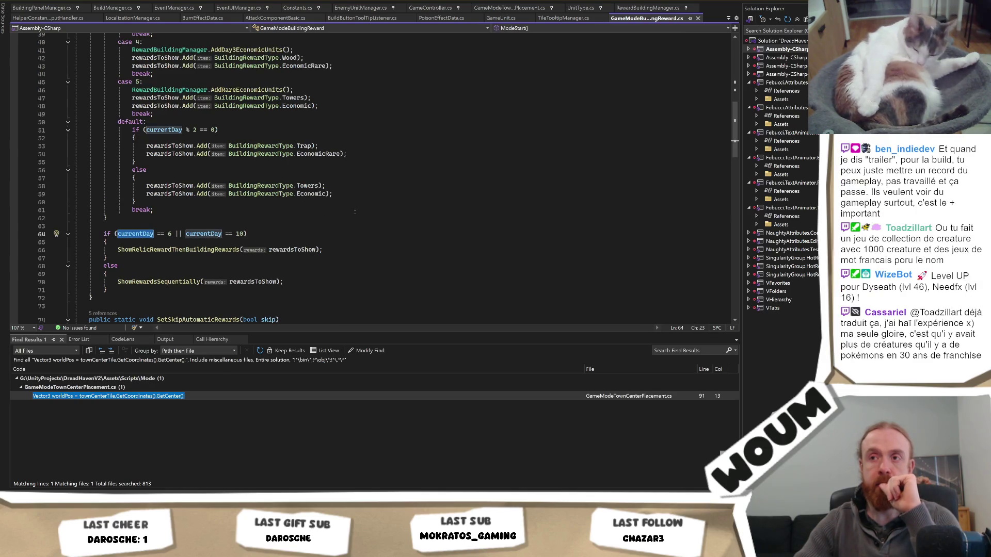
pyautogui.scroll(2, 355, 212)
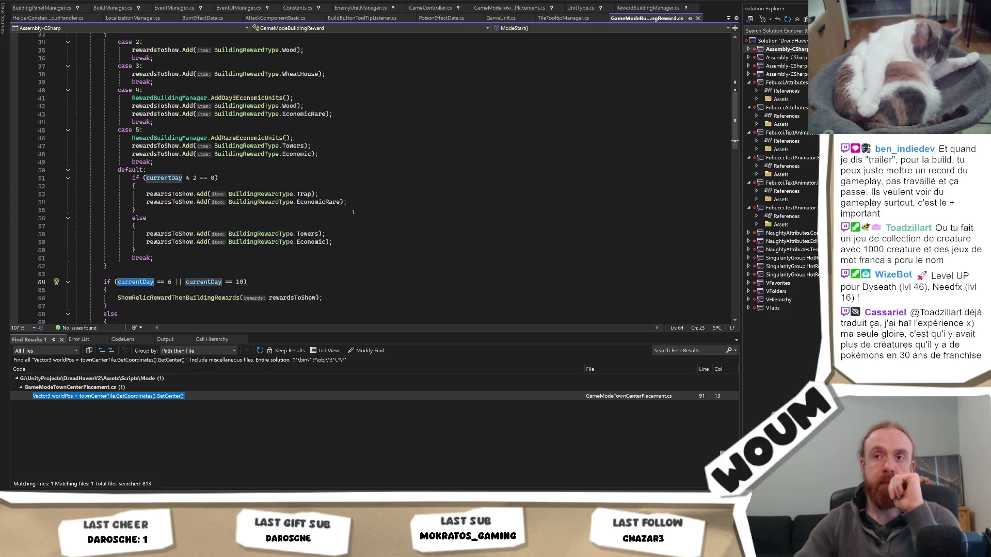
pyautogui.moveTo(172, 282); pyautogui.dragTo(169, 287)
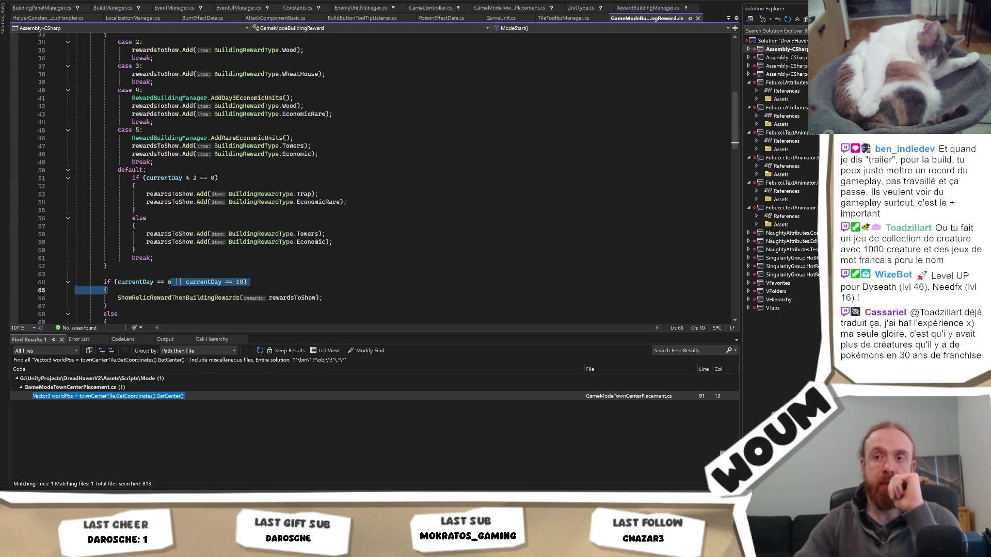
pyautogui.press('Left')
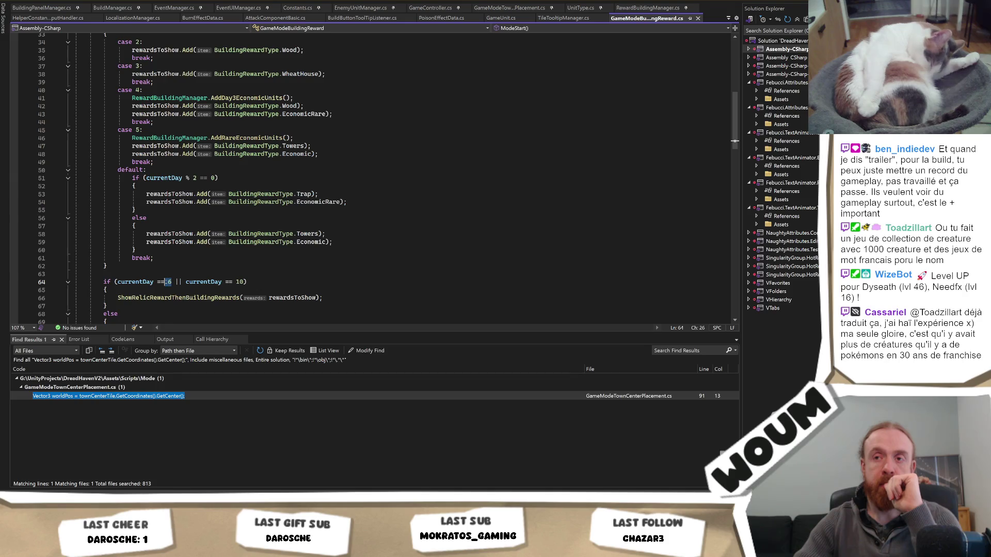
pyautogui.press('BackSpace')
pyautogui.write('7')
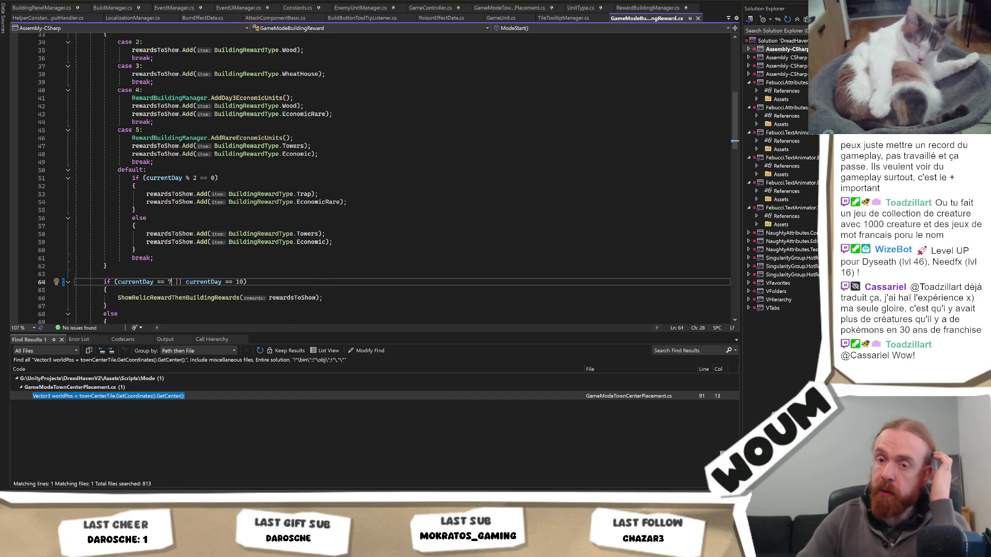
pyautogui.moveTo(87, 547)
pyautogui.click(88, 459)
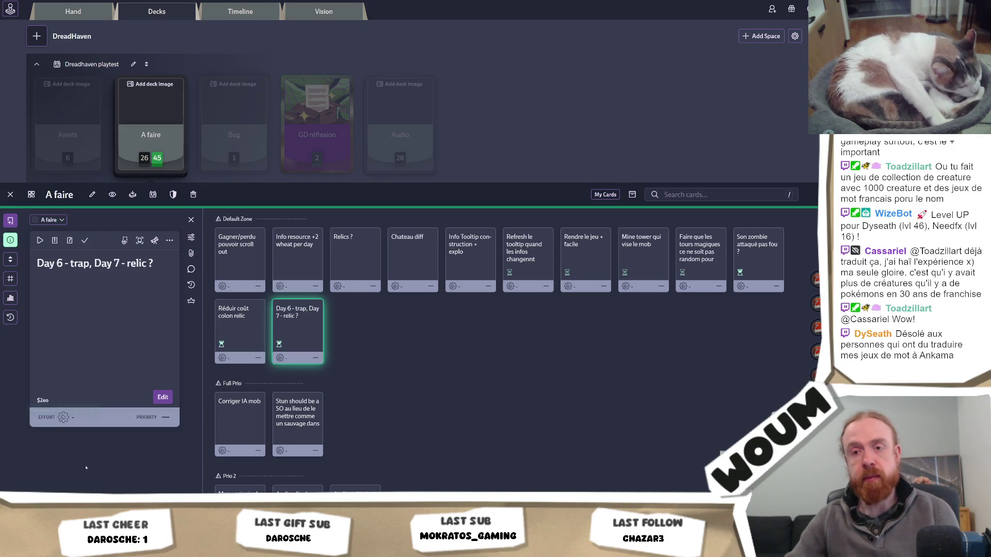
pyautogui.hotkey('alt', 'Tab')
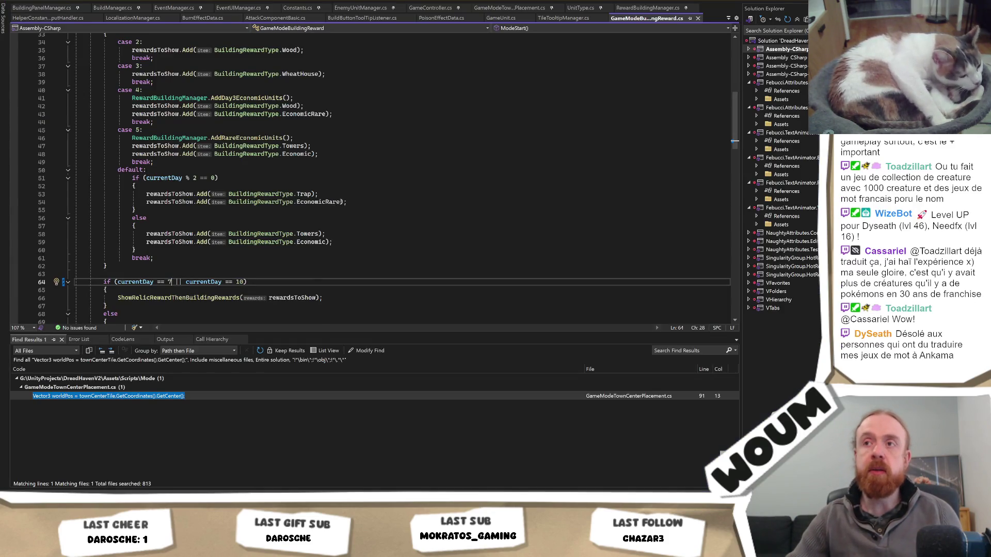
pyautogui.scroll(1, 342, 201)
pyautogui.doubleClick(293, 170)
pyautogui.scroll(1, 488, 193)
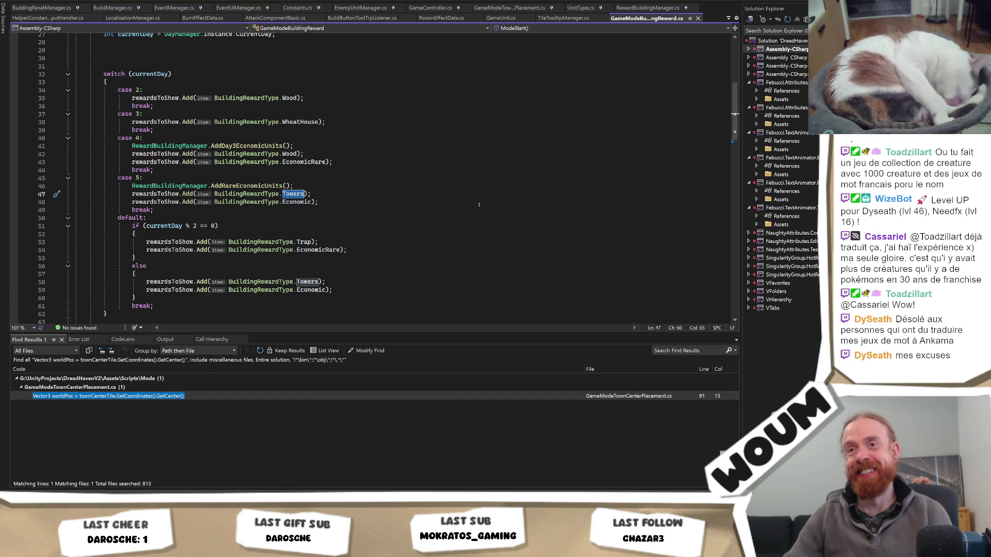
pyautogui.scroll(-3, 473, 195)
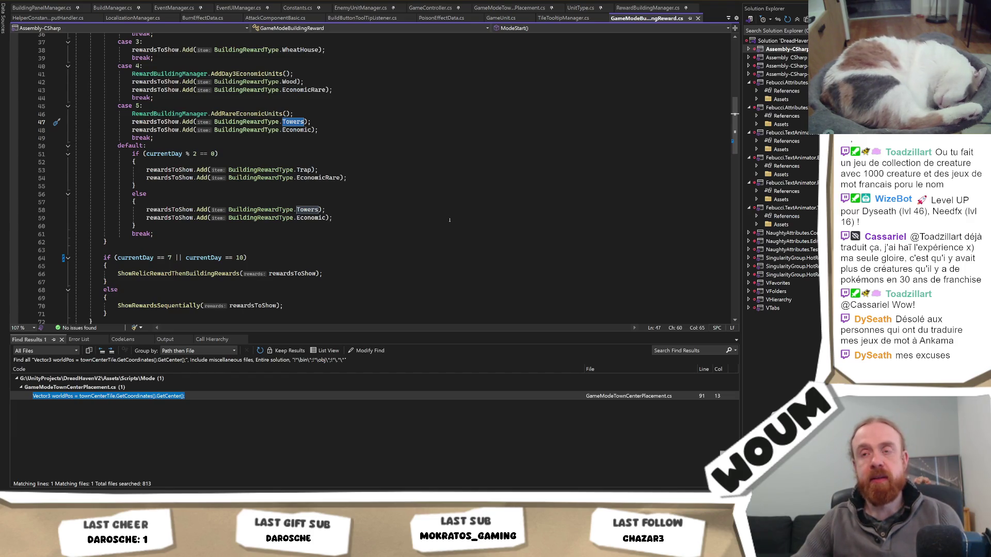
pyautogui.scroll(2, 449, 220)
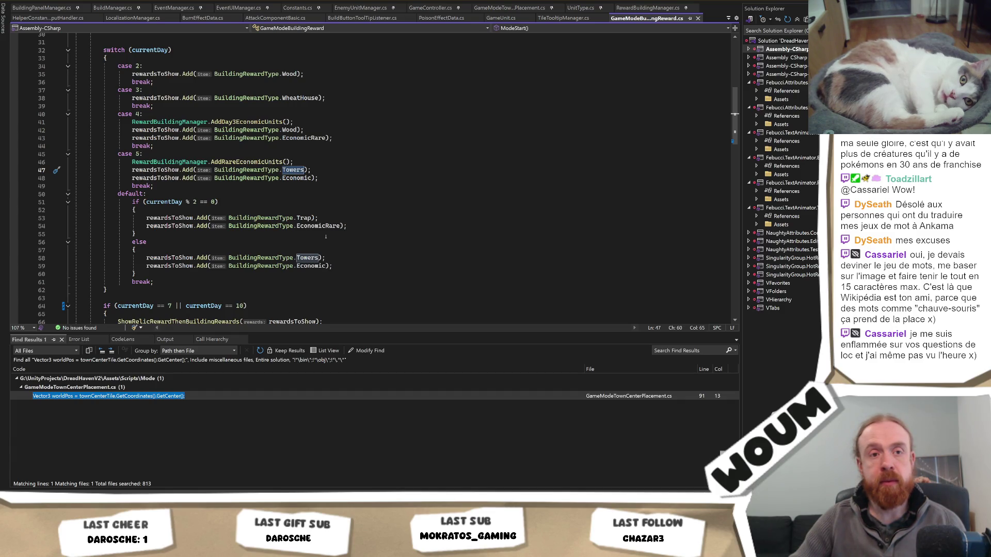
pyautogui.click(325, 237)
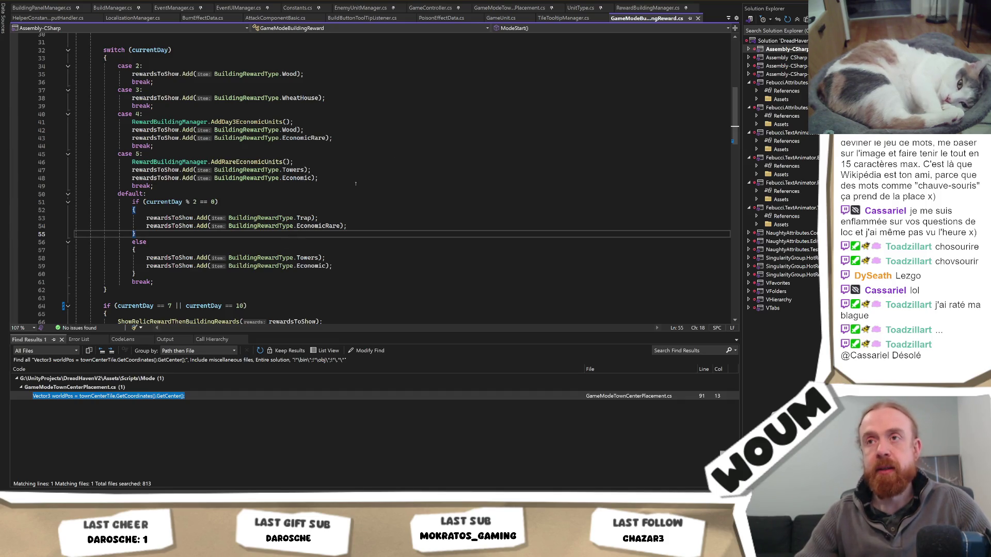
pyautogui.scroll(1, 418, 151)
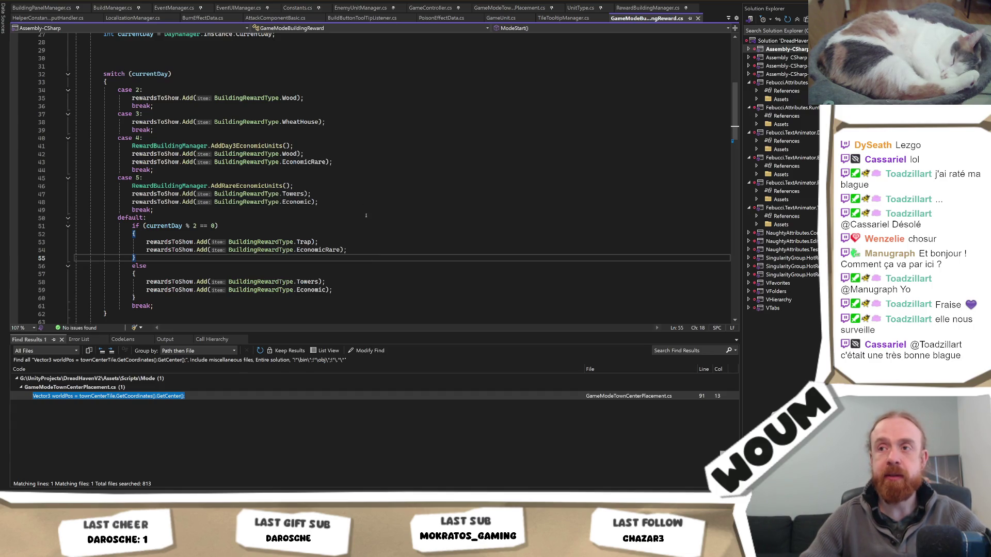
# Scroll past the day 7/10 relic reward logic and open the editor's file list dropdown
pyautogui.scroll(-3, 365, 229)
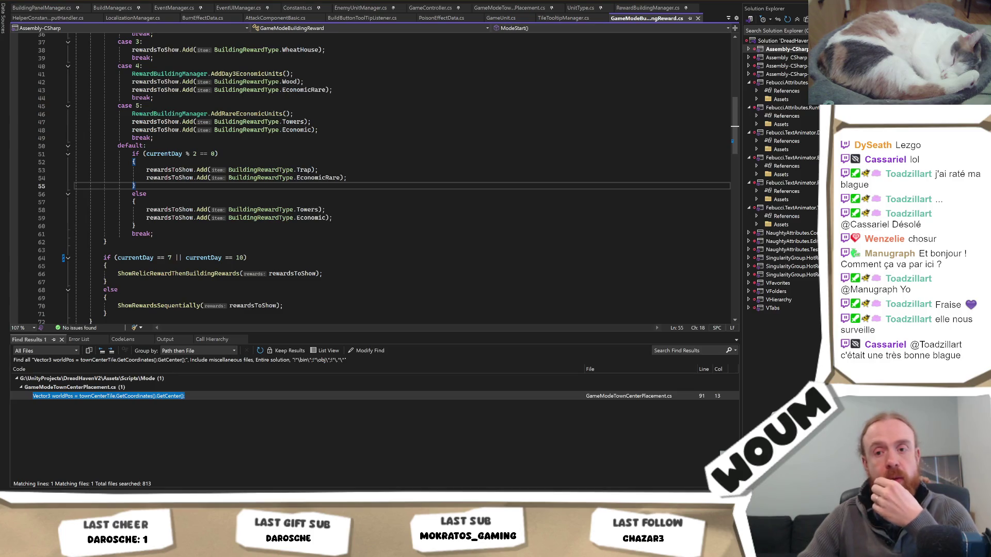
pyautogui.moveTo(69, 548)
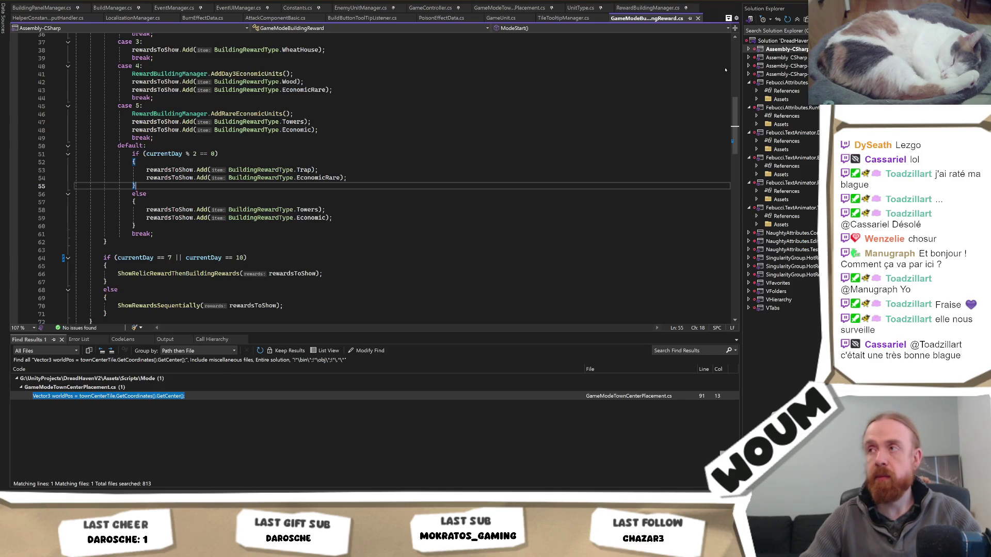
pyautogui.click(728, 19)
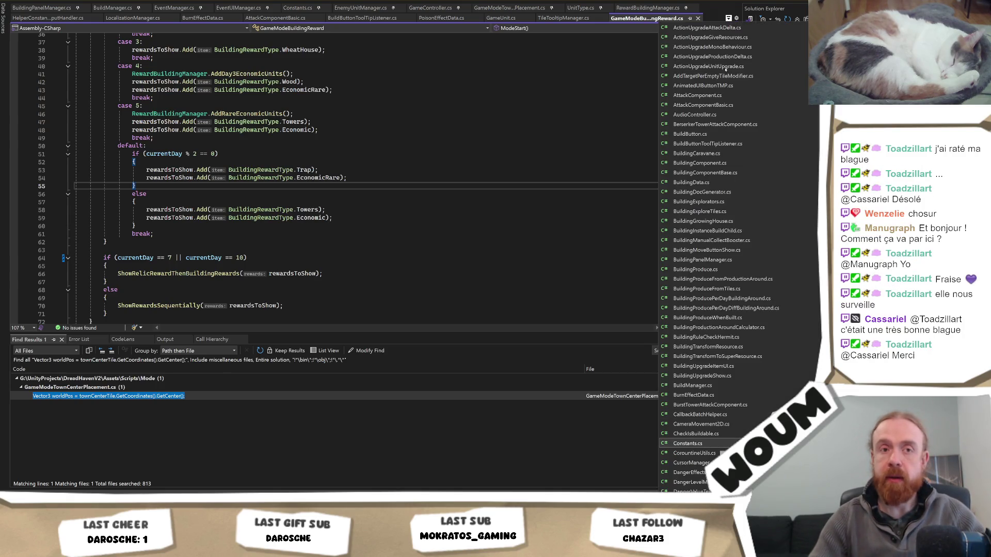
# In Constants.cs, search 'cost' and change BUILDING_REWARD_REROLL_COST on line 142 from 5 to 3
pyautogui.click(692, 444)
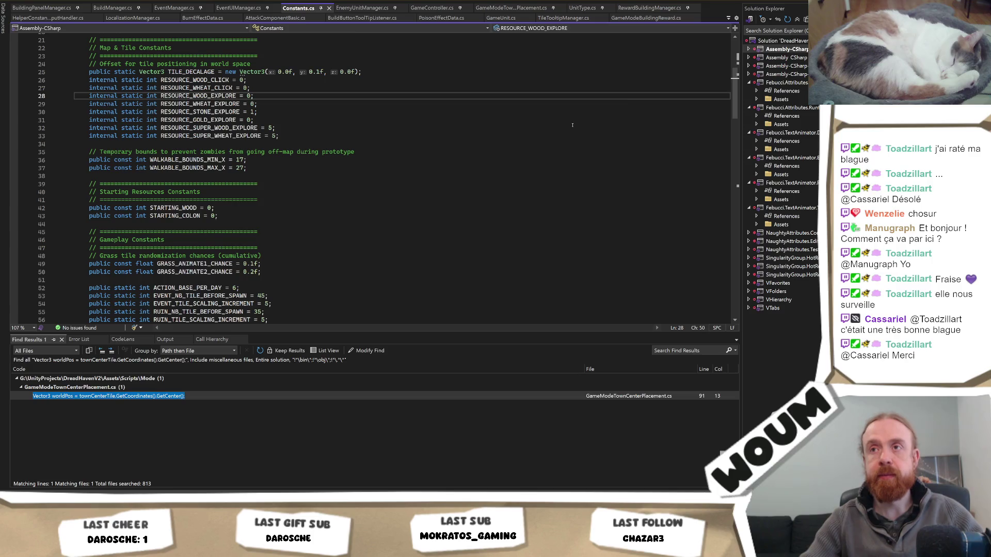
pyautogui.scroll(-2, 437, 177)
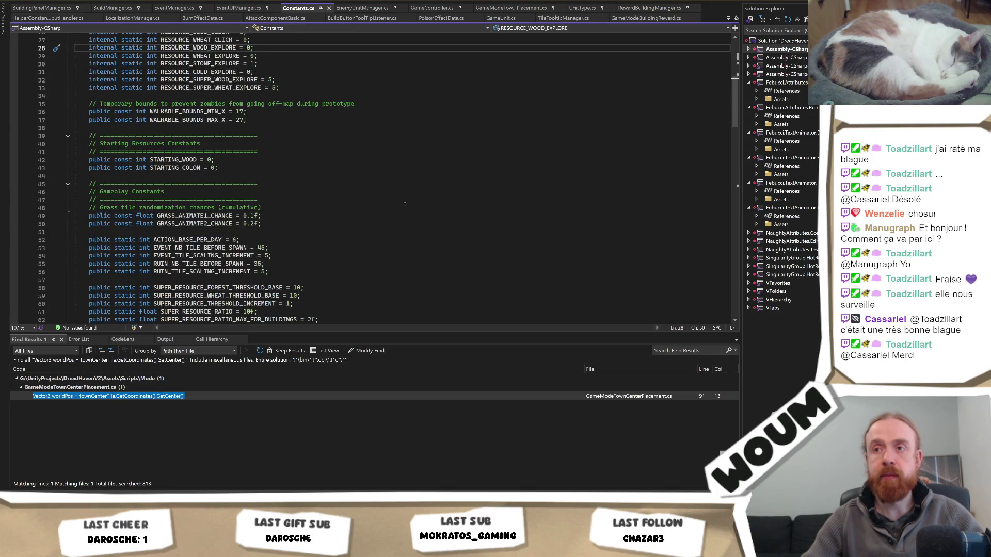
pyautogui.scroll(-2, 300, 263)
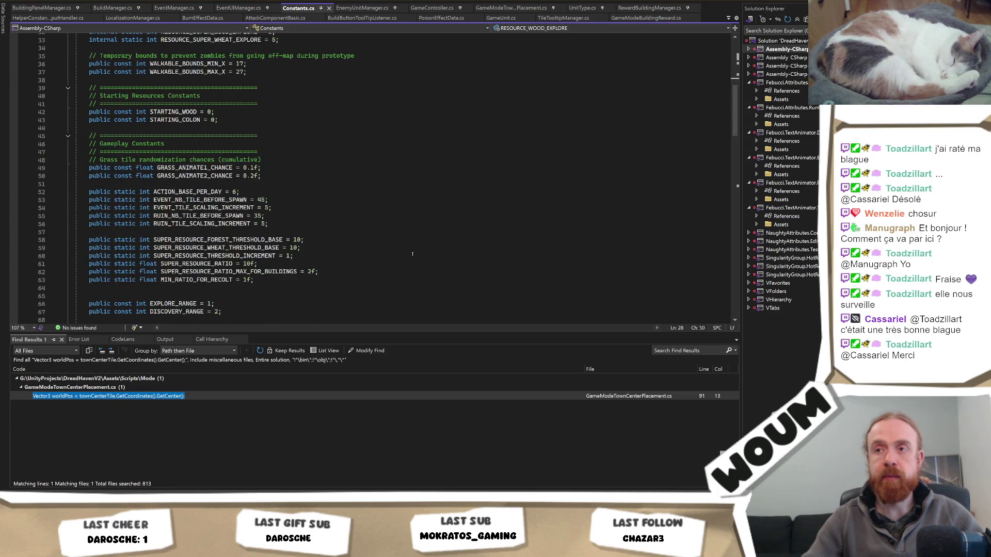
pyautogui.scroll(6, 413, 254)
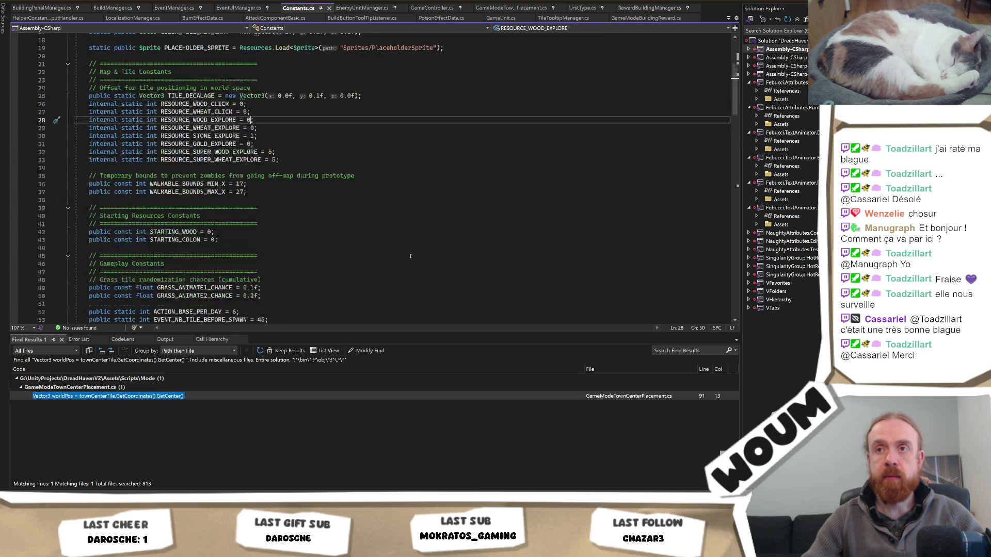
pyautogui.hotkey('ctrl', 'f')
pyautogui.write('cost')
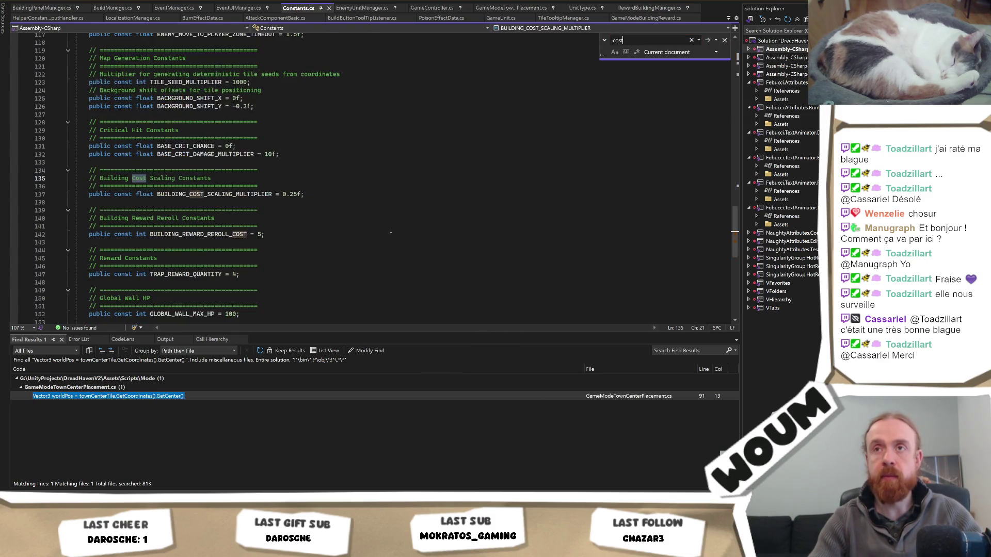
pyautogui.press('Return')
pyautogui.press('Return')
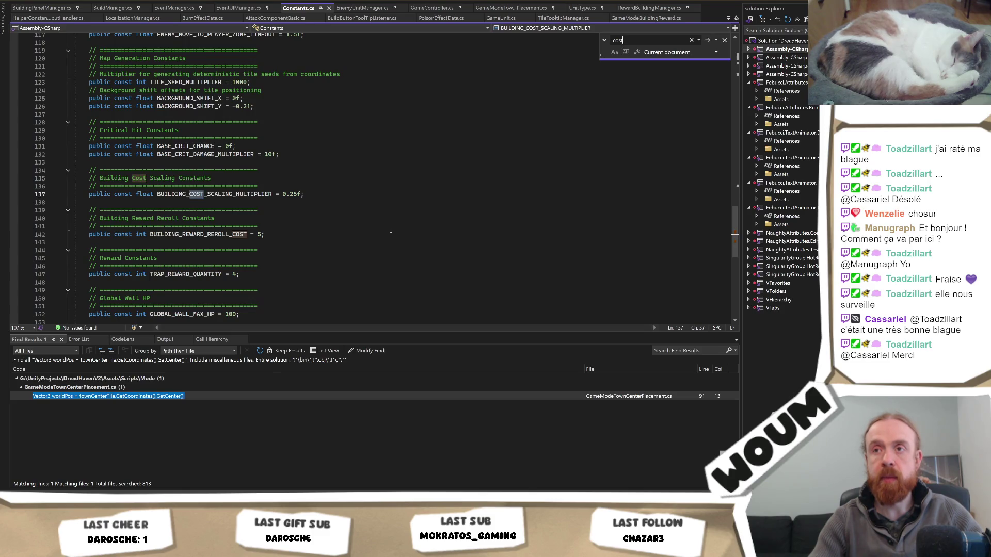
pyautogui.click(274, 233)
pyautogui.press('BackSpace')
pyautogui.write('3')
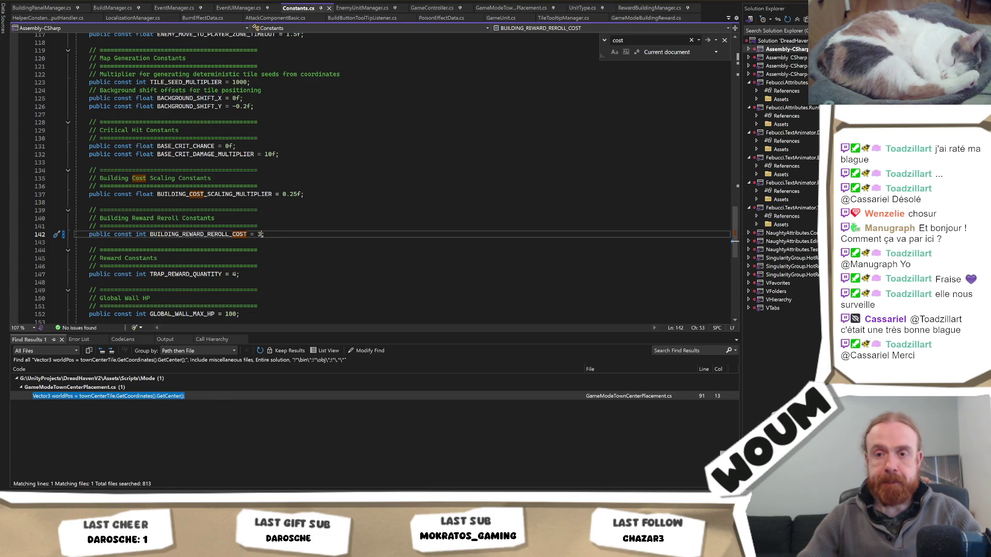
pyautogui.hotkey('alt', 'Tab')
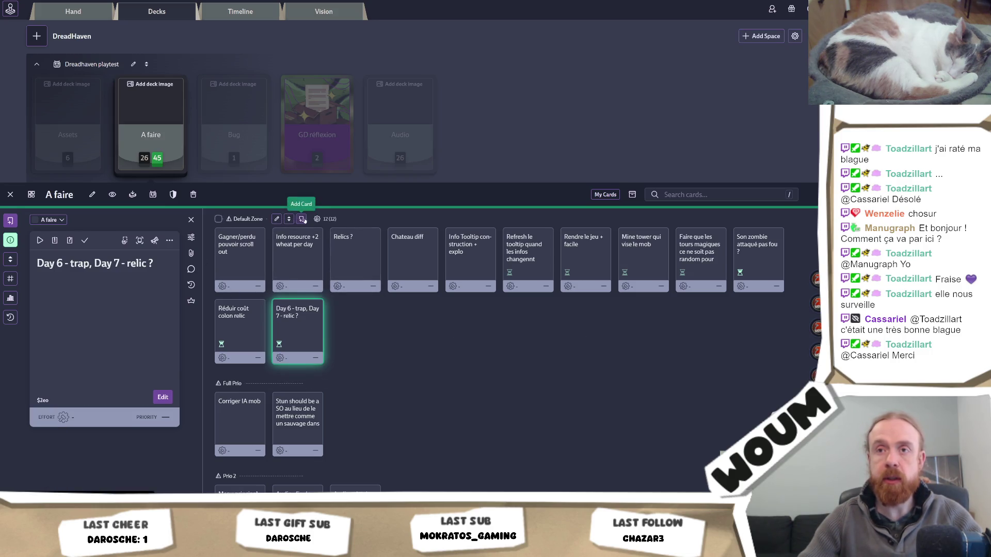
# Save a WIP card: relic moved from day 6 to day 7, reroll cost 5 => 3, add info tutorial
pyautogui.click(301, 219)
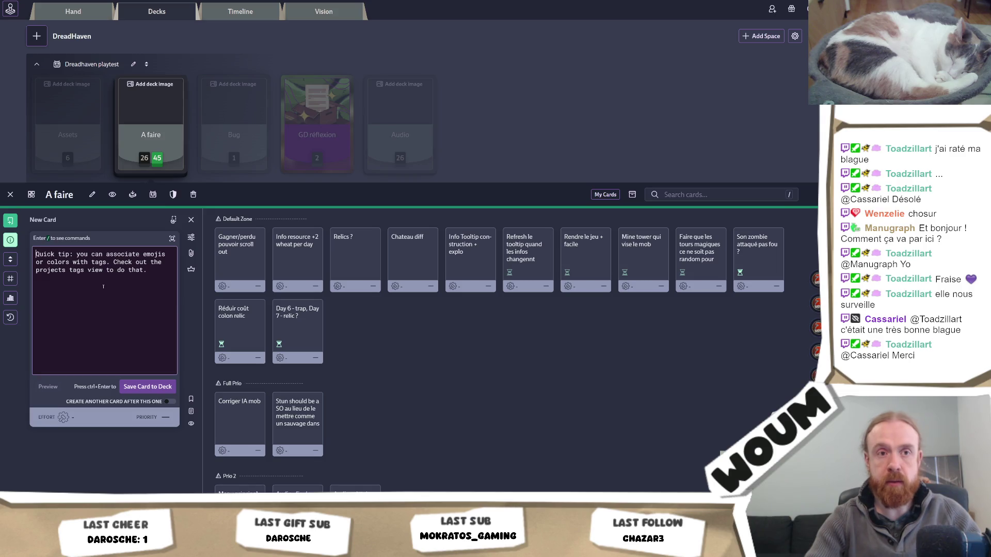
pyautogui.write('What')
pyautogui.press('BackSpace')
pyautogui.press('BackSpace')
pyautogui.press('BackSpace')
pyautogui.write('WIP')
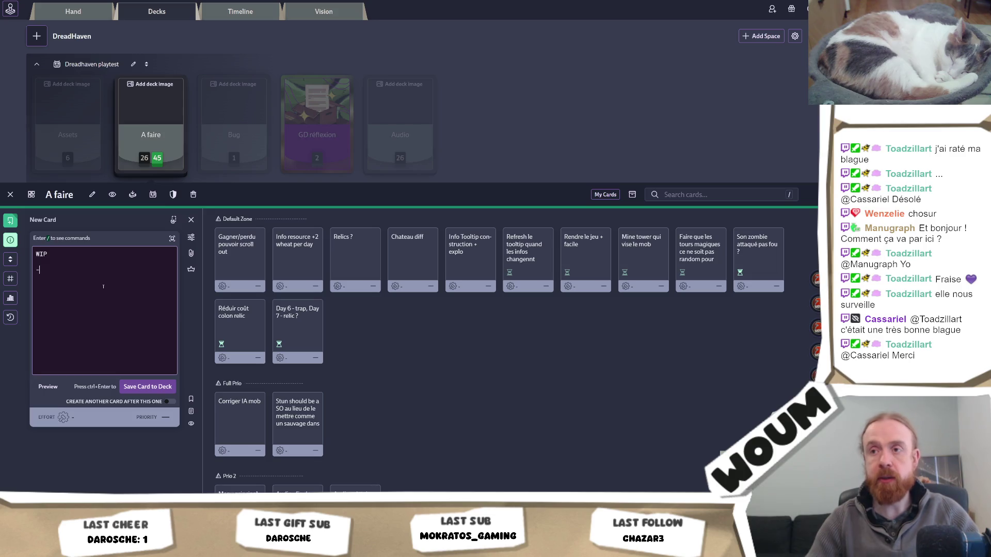
pyautogui.write('  -Décaler relic d')
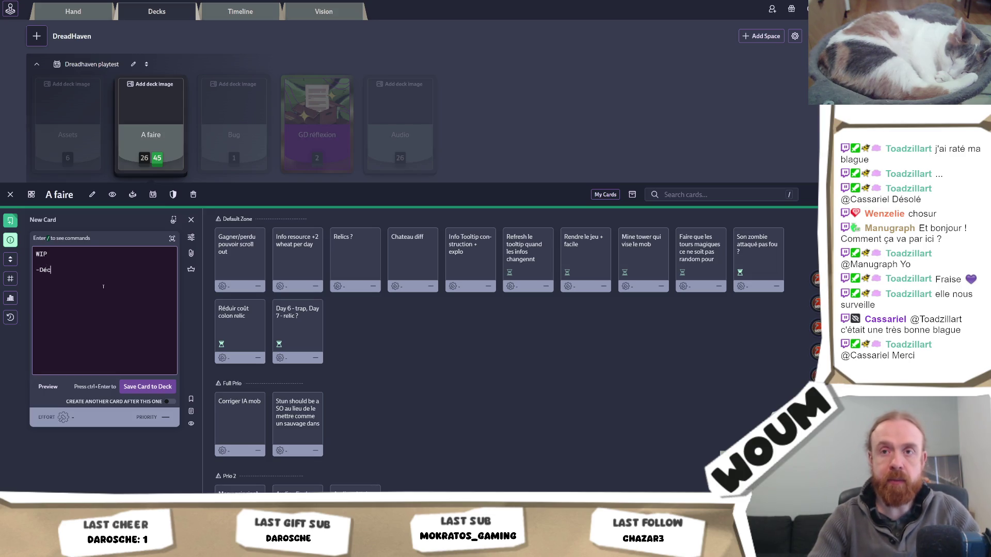
pyautogui.write('e ')
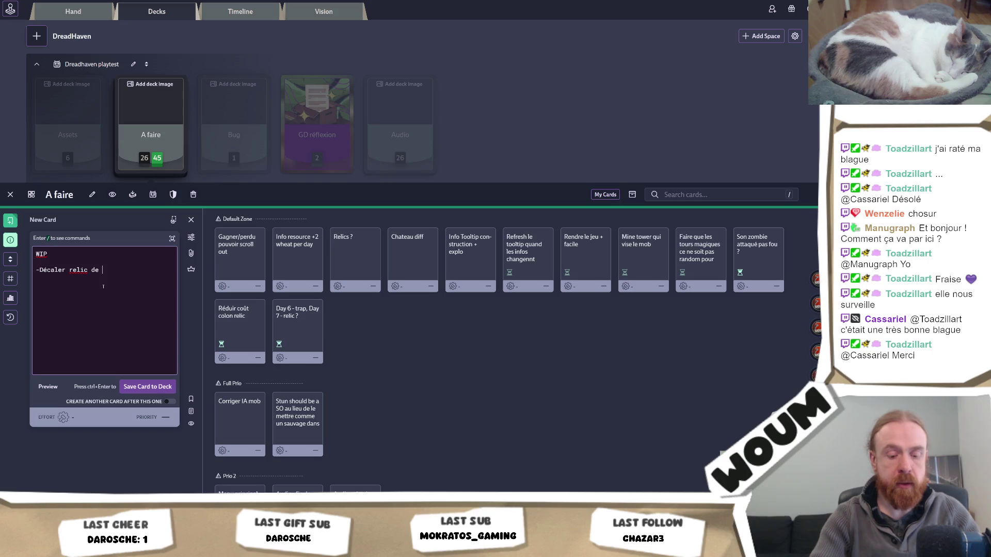
pyautogui.write('day 9  day 7')
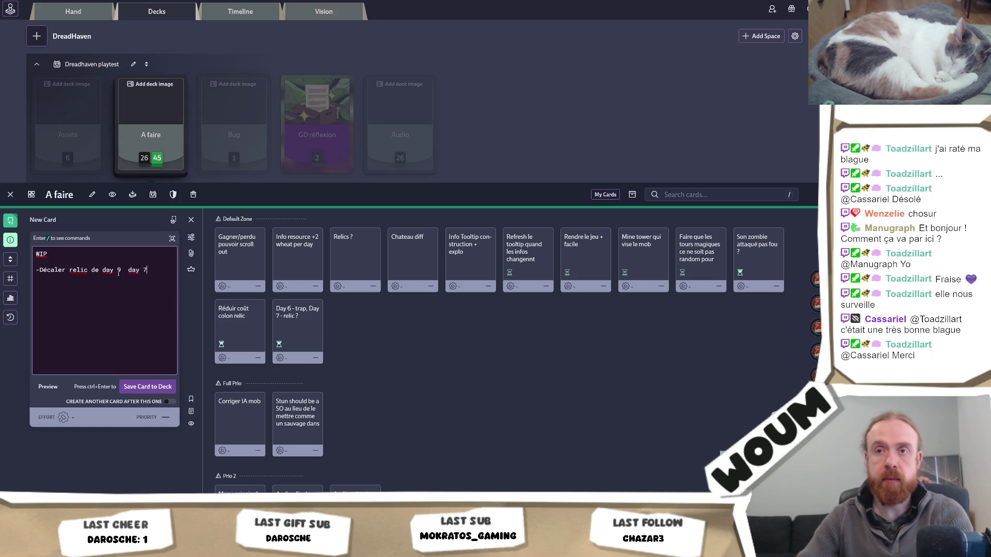
pyautogui.press('BackSpace')
pyautogui.press('BackSpace')
pyautogui.press('BackSpace')
pyautogui.press('BackSpace')
pyautogui.press('BackSpace')
pyautogui.press('BackSpace')
pyautogui.press('BackSpace')
pyautogui.press('BackSpace')
pyautogui.write('6 à  day 7 ')
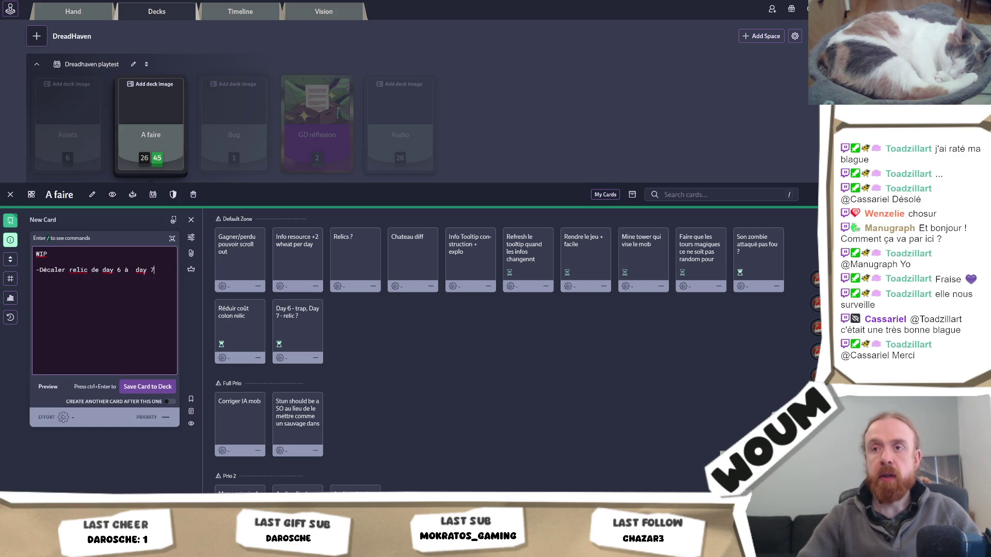
pyautogui.write('-Réduit co')
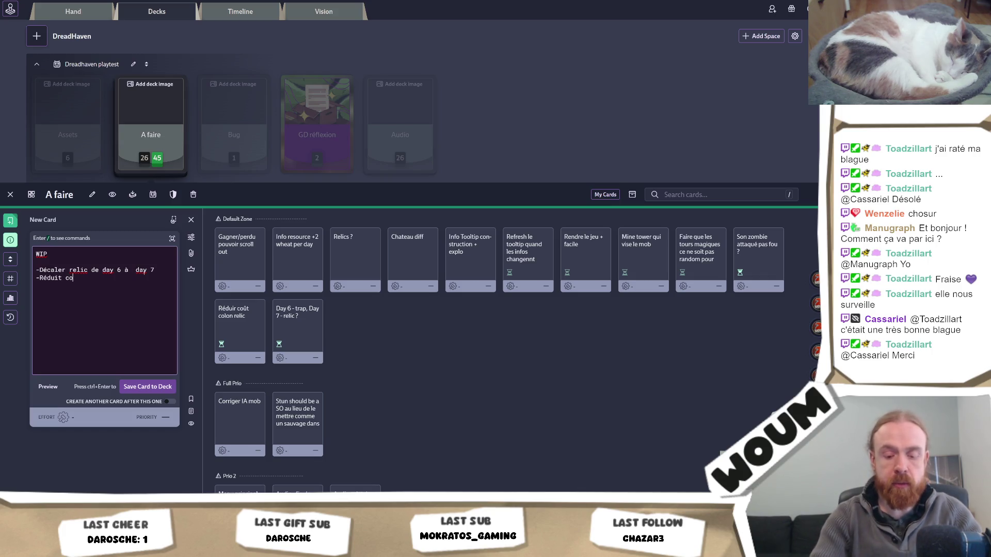
pyautogui.write('ût rero')
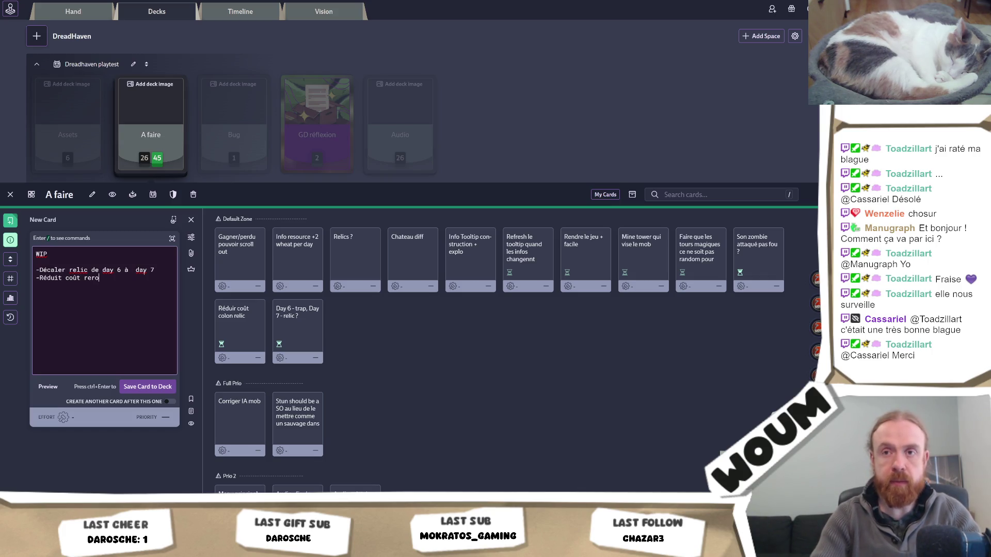
pyautogui.write('ll de 5 =')
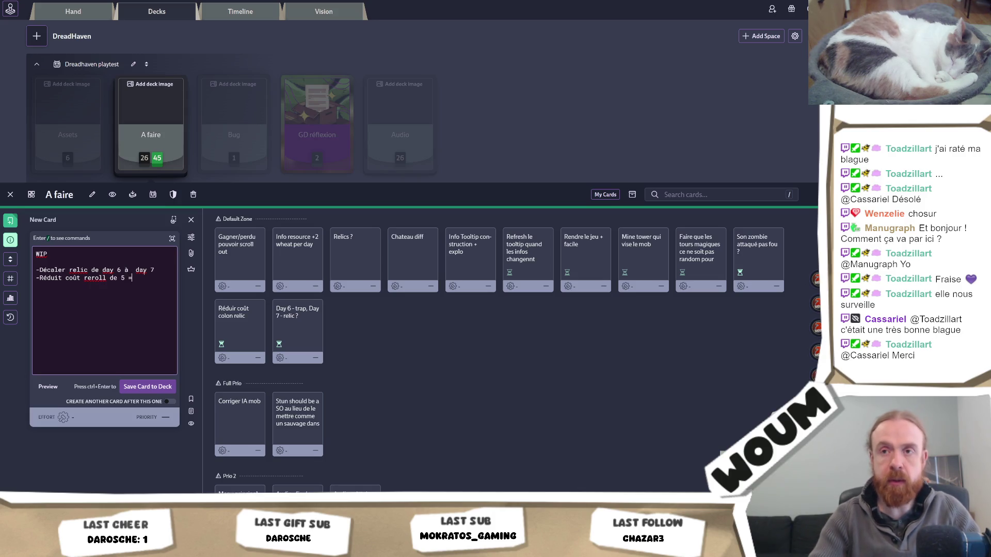
pyautogui.write('> 3')
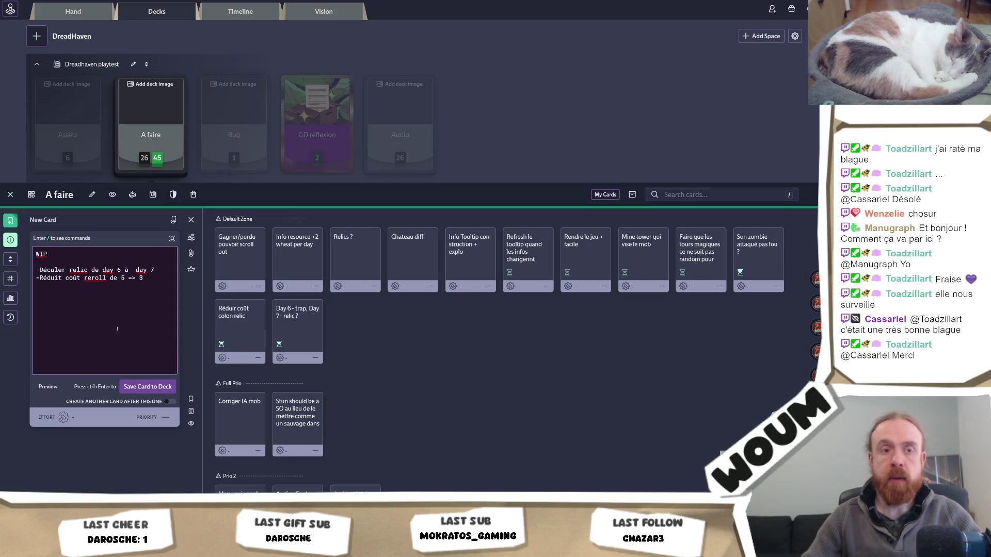
pyautogui.write('-Ajouter')
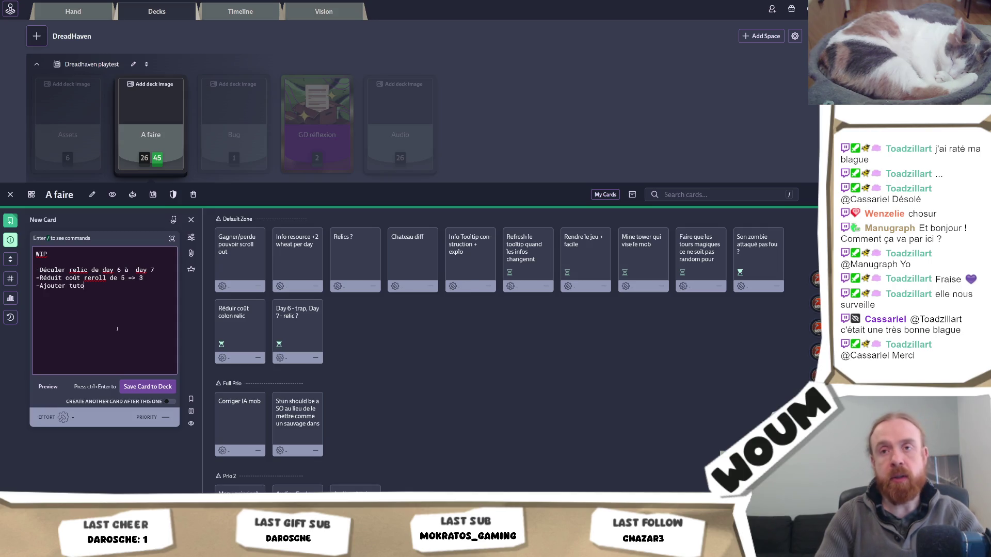
pyautogui.write(' tuto ')
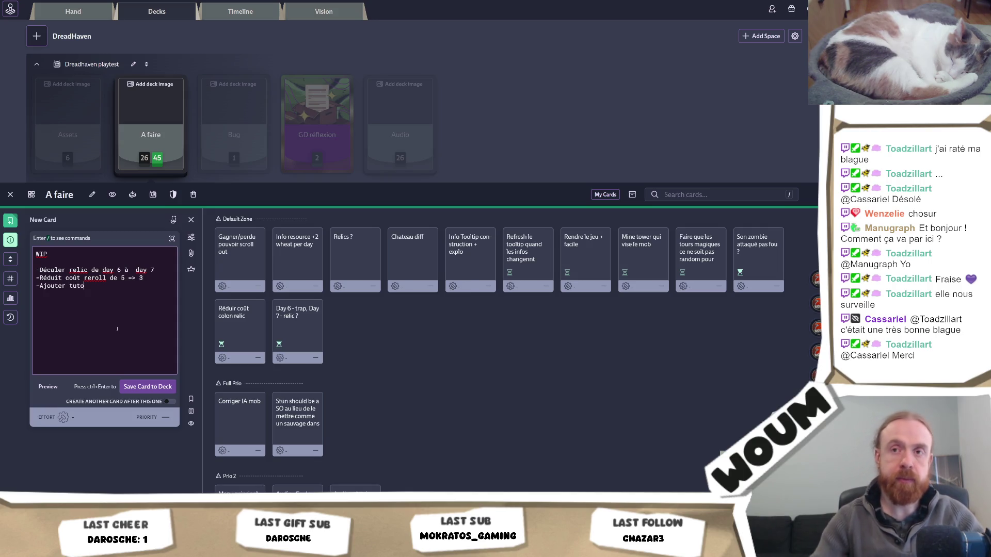
pyautogui.write('info')
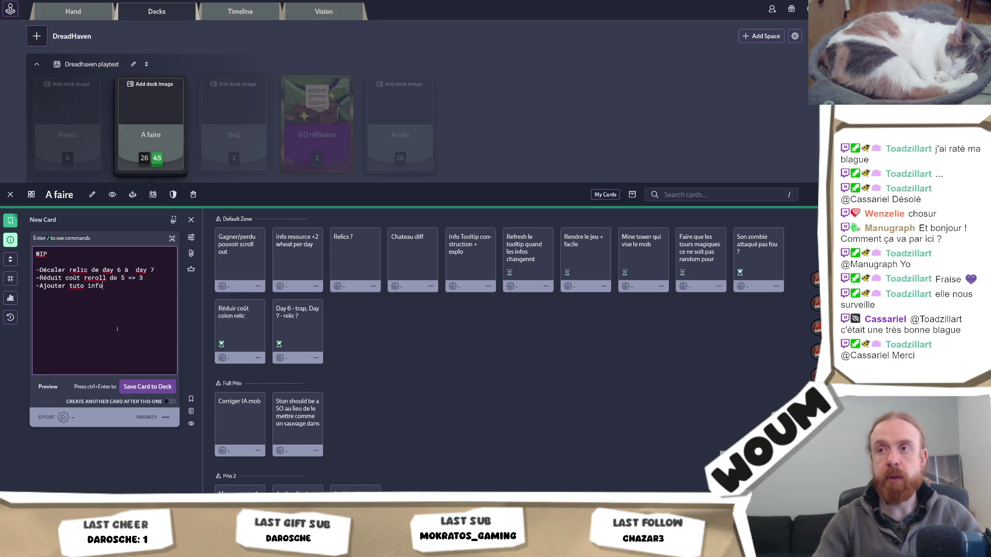
pyautogui.hotkey('ctrl', 'Return')
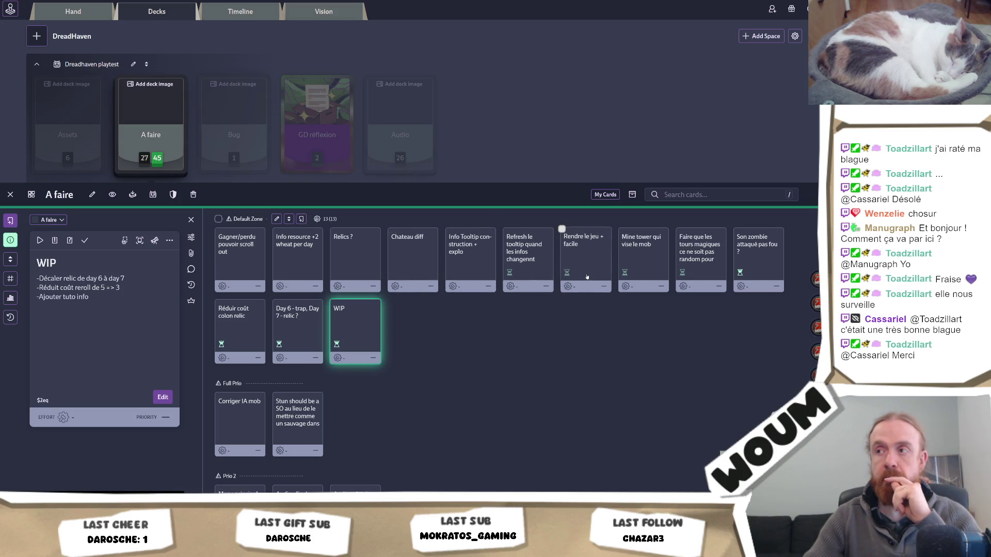
pyautogui.click(587, 277)
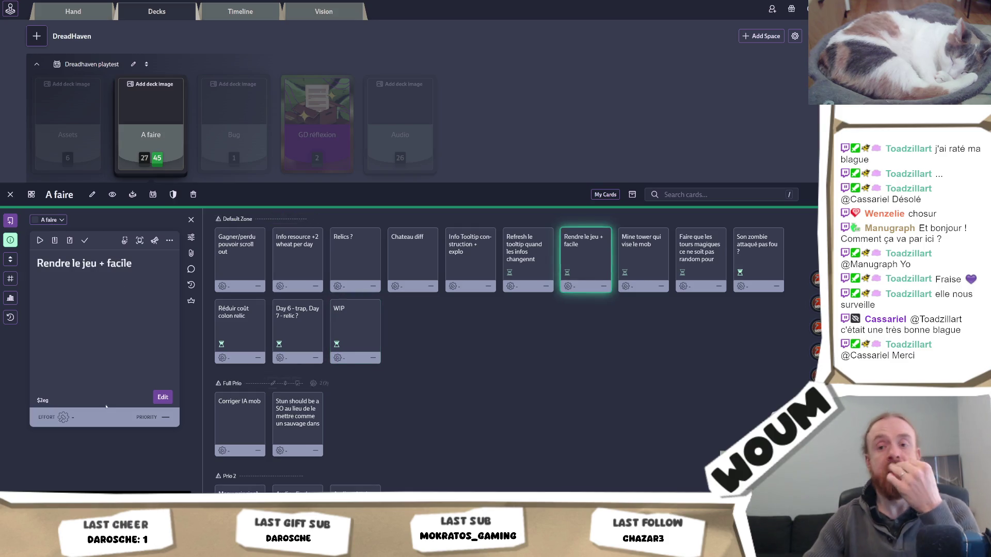
pyautogui.hotkey('alt', 'Tab')
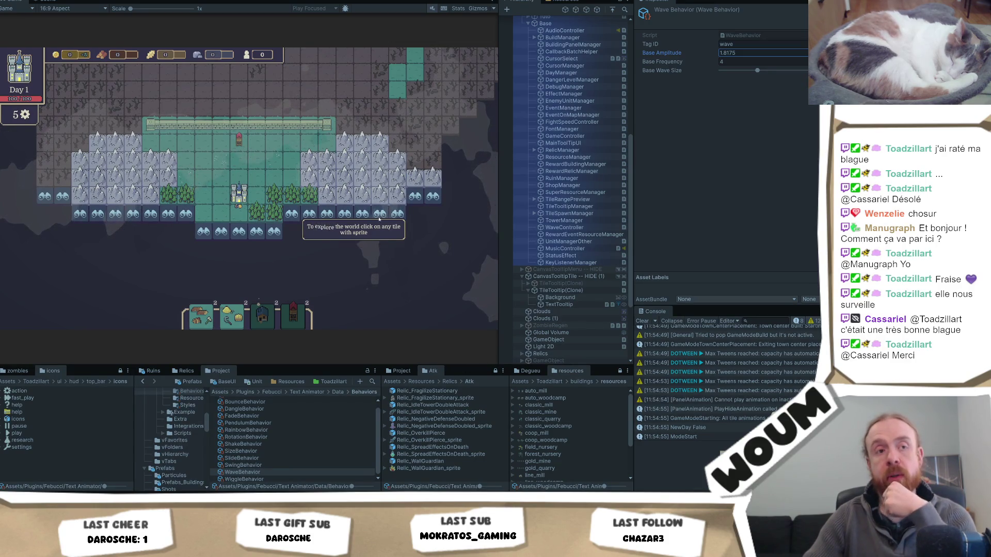
pyautogui.click(284, 160)
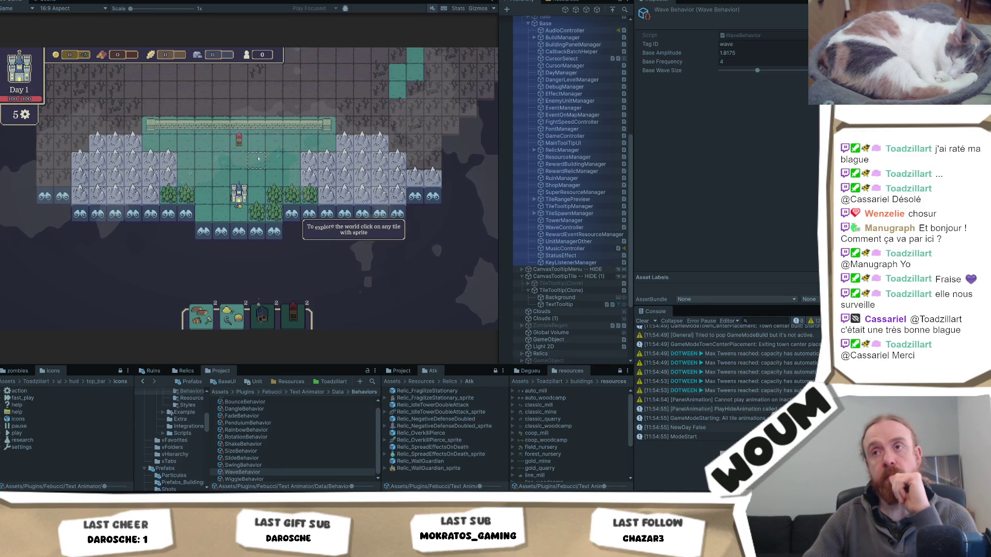
pyautogui.moveTo(283, 161)
pyautogui.mouseDown()
pyautogui.moveTo(256, 268)
pyautogui.moveTo(245, 250)
pyautogui.mouseUp()
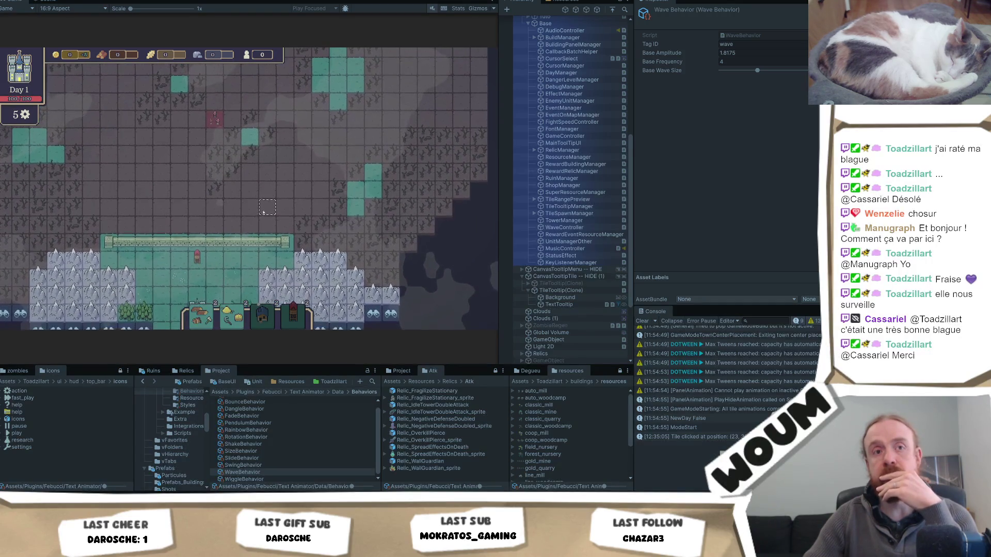
pyautogui.moveTo(289, 242)
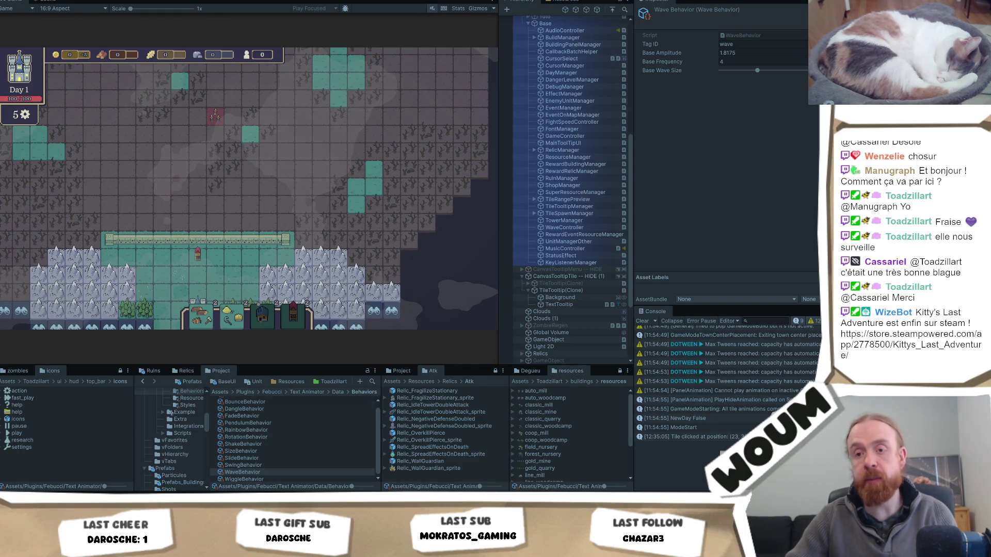
pyautogui.hotkey('alt', 'Tab')
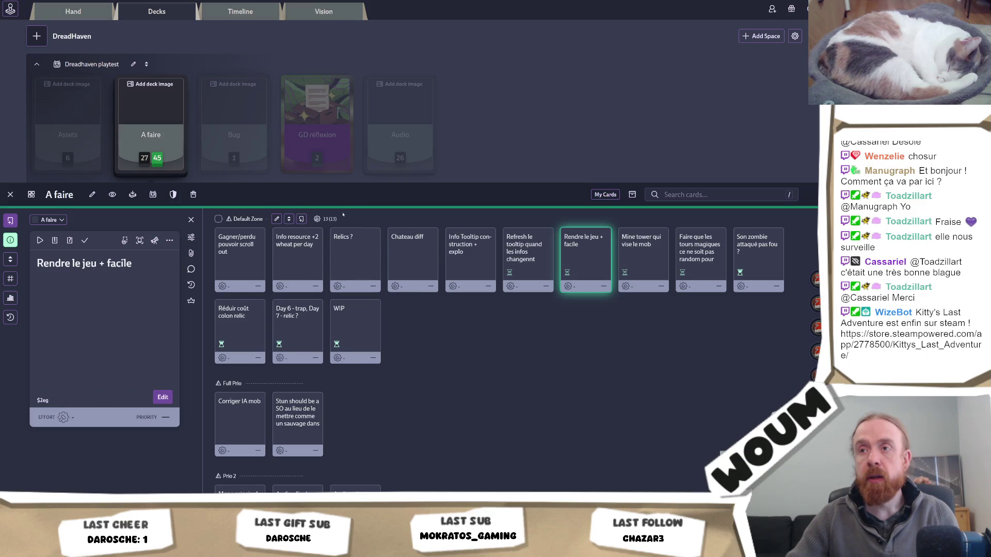
# Create an 'A faire' card: 'Faire que le 1er choix de tour soit un choix fixe pour avoir les meilleurs tours du début'
pyautogui.write('n')
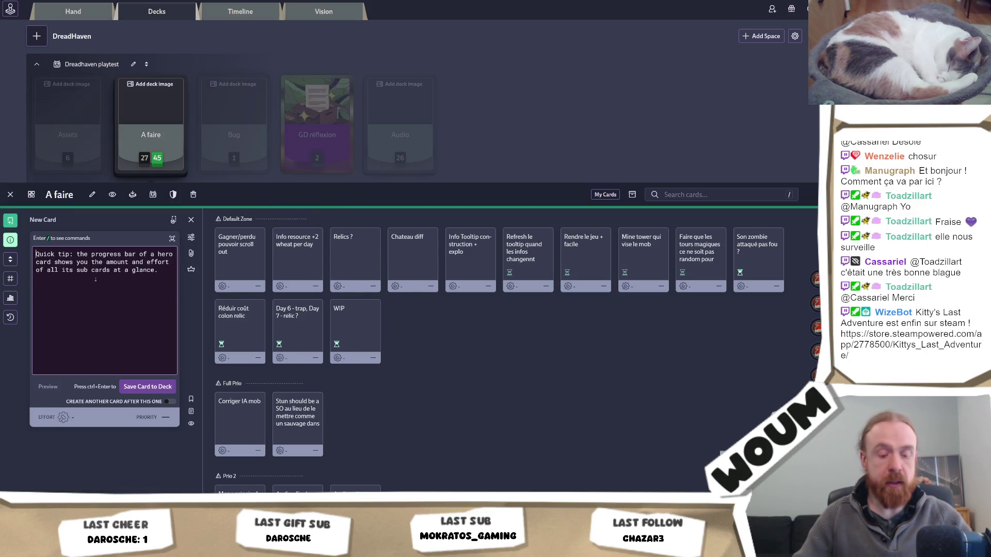
pyautogui.write('Faire que le ')
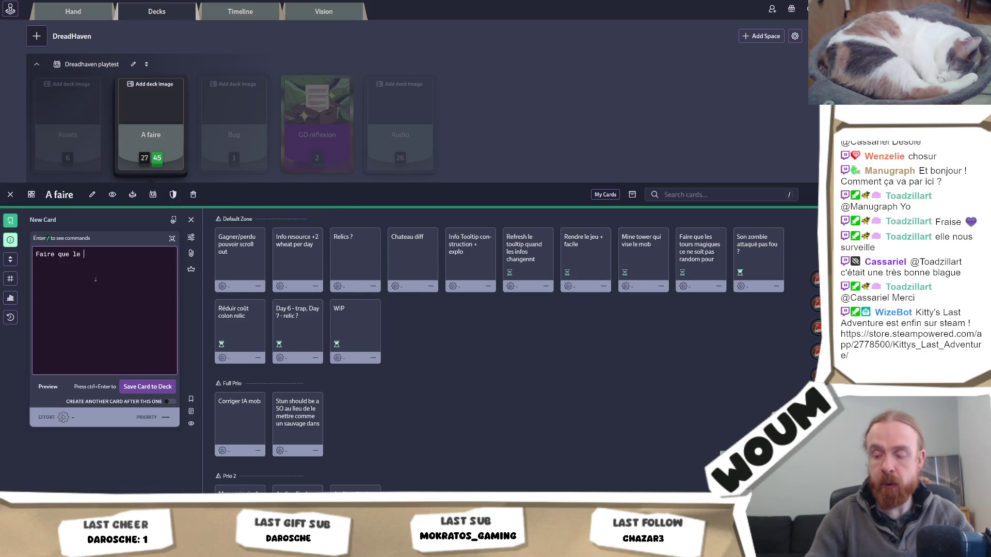
pyautogui.write('ler choix ')
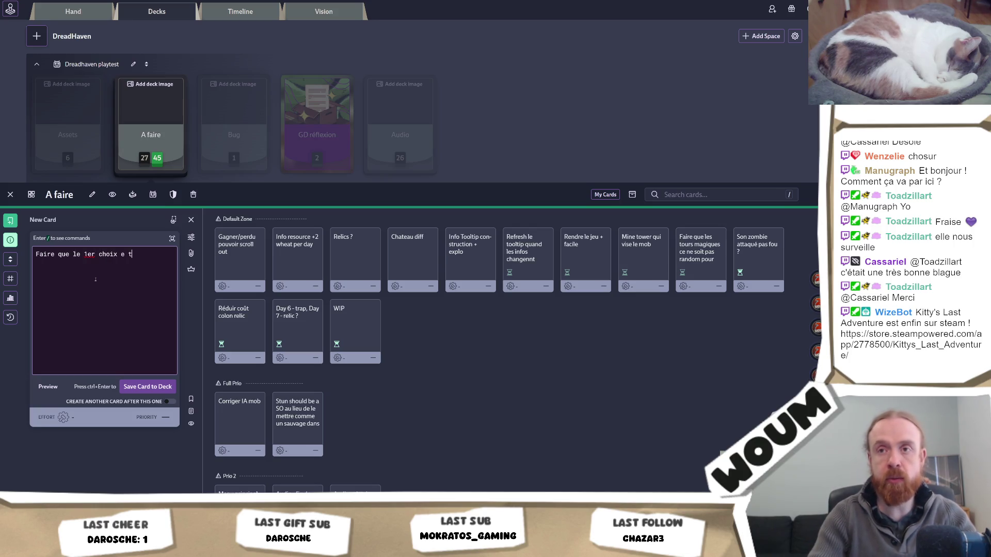
pyautogui.write('de tour soi')
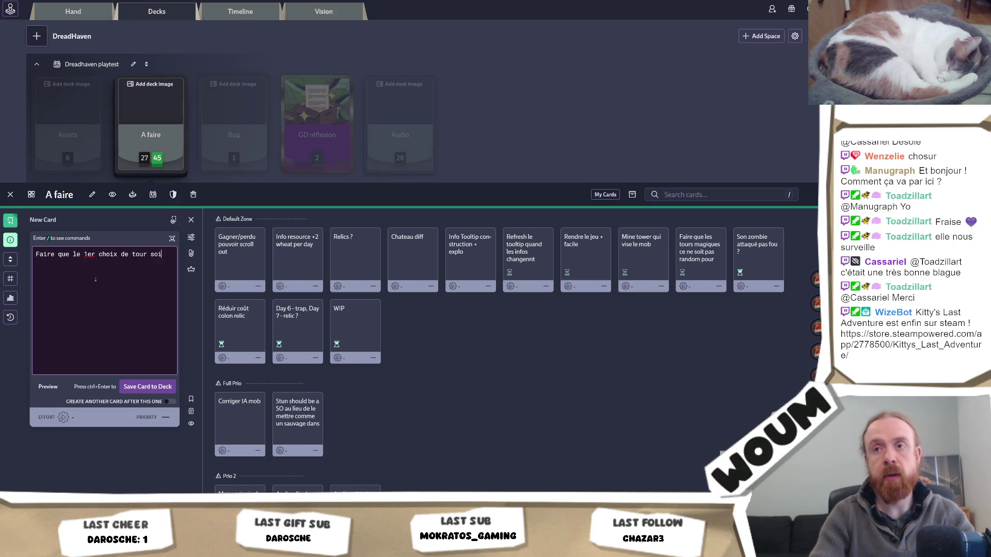
pyautogui.write('t un choix ')
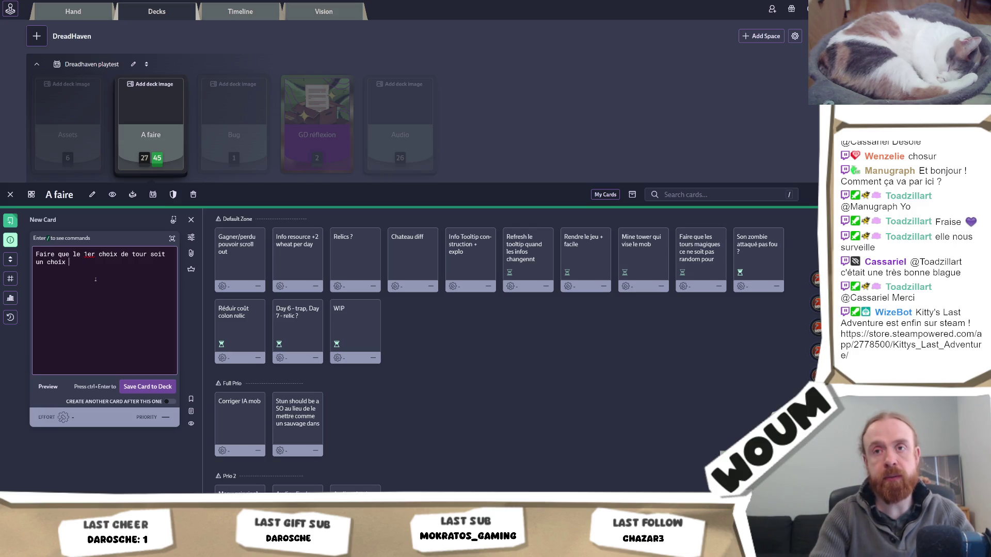
pyautogui.write('fixe pour avoir')
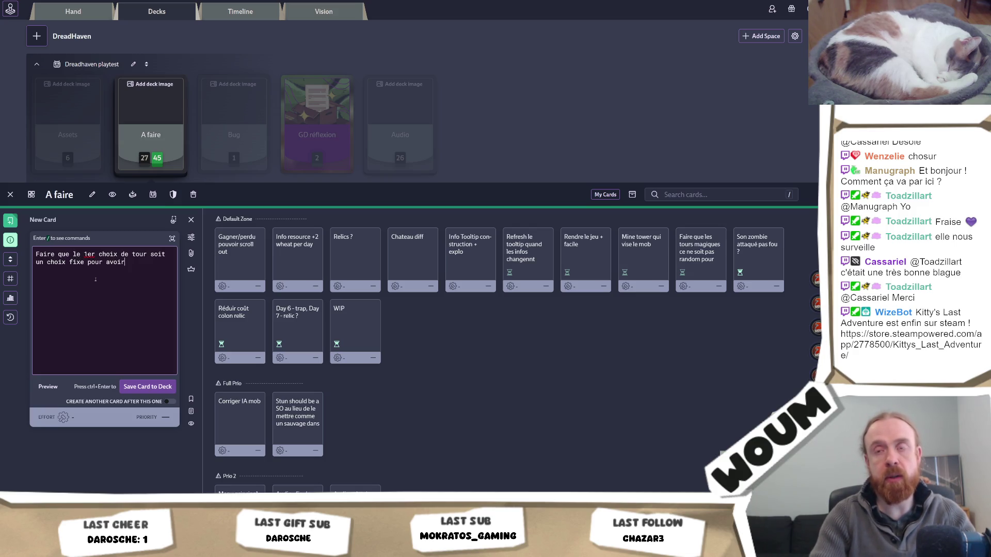
pyautogui.write(' les meilleurs to')
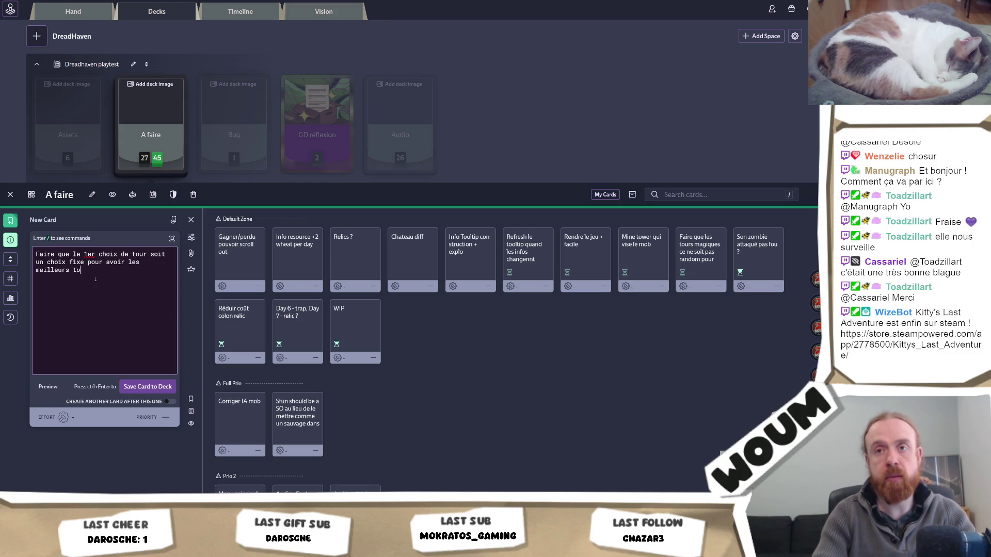
pyautogui.write('urs du début')
pyautogui.hotkey('ctrl', 'Return')
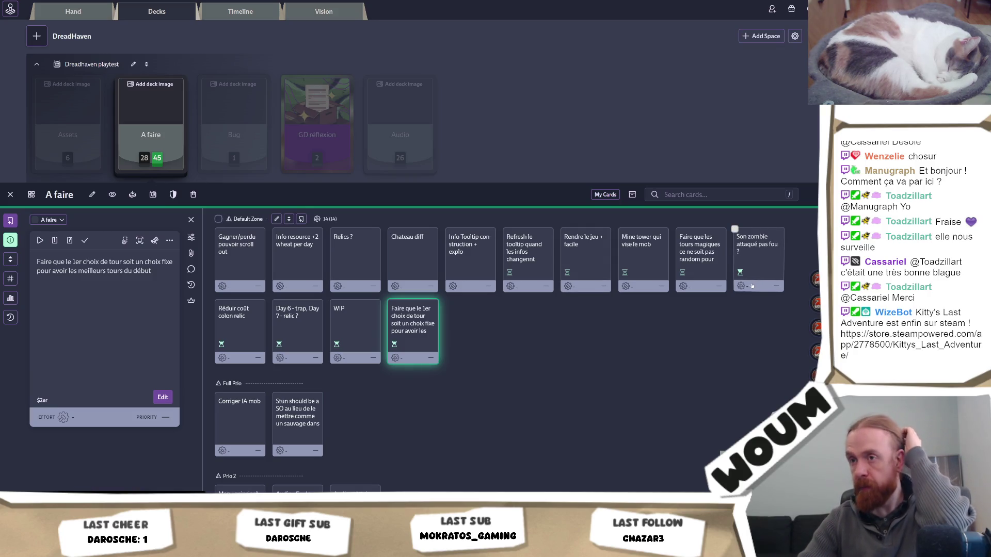
pyautogui.click(359, 331)
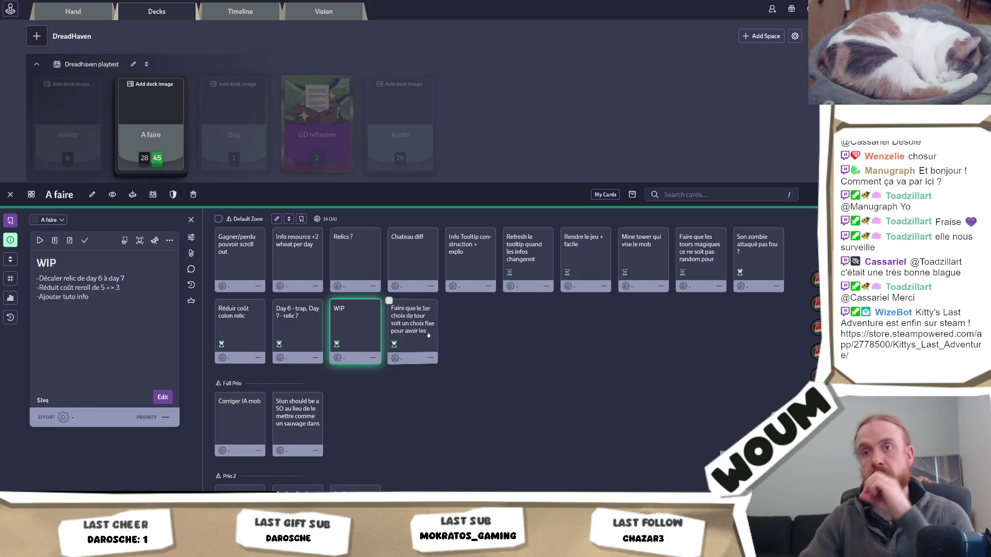
pyautogui.click(431, 335)
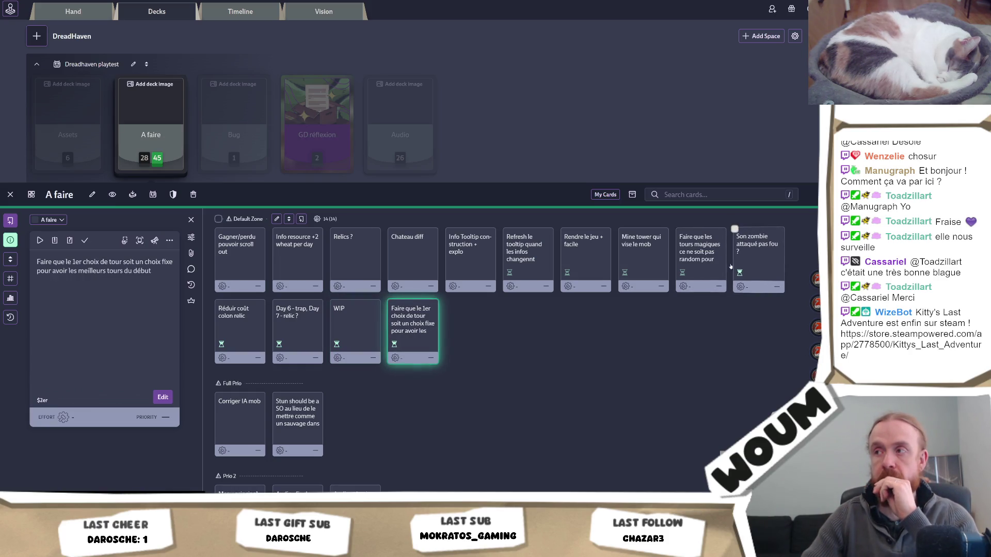